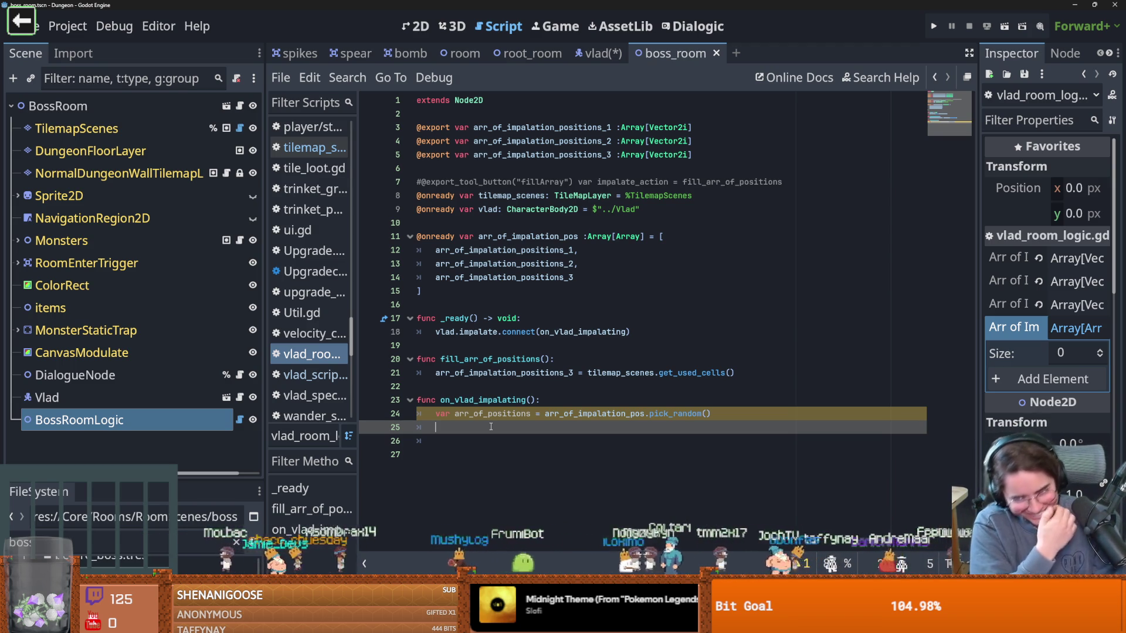
Step: Review the random impalation-position pick in vlad_room_logic.gd and save the script
{"action": "left_click", "coordinate": [508, 373]}
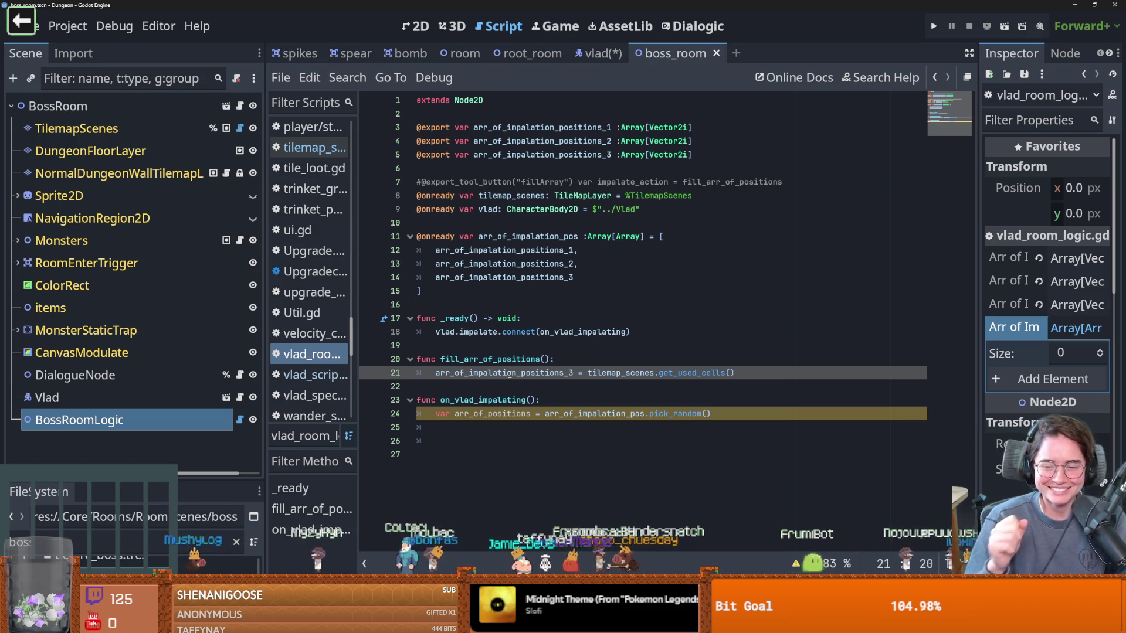
{"action": "left_click", "coordinate": [532, 303]}
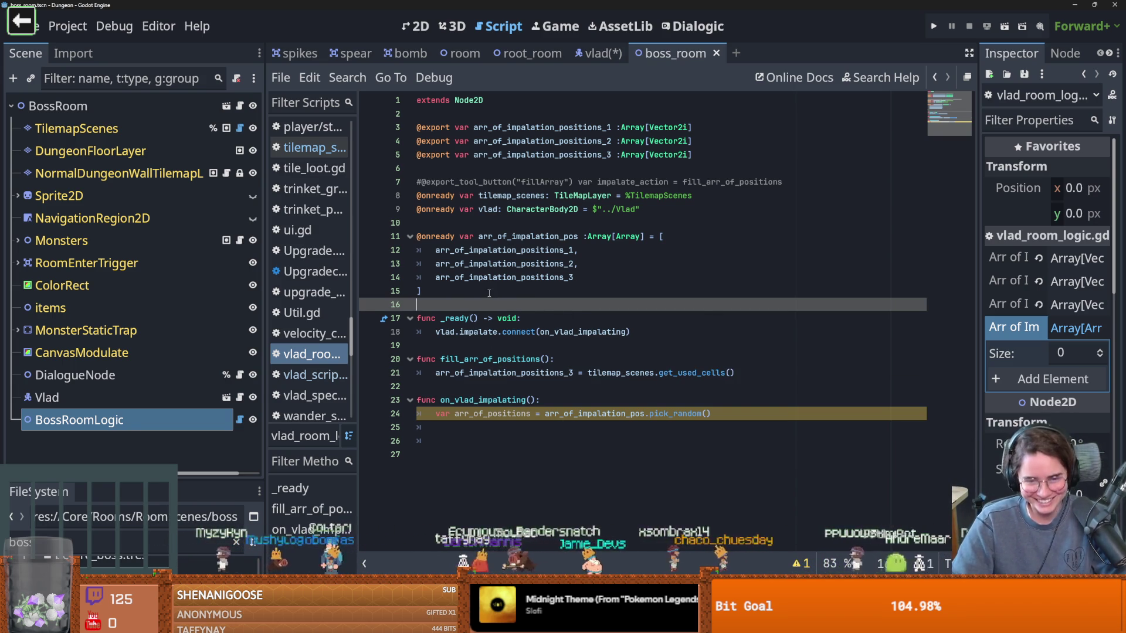
{"action": "key", "text": "ctrl+s"}
{"action": "left_click", "coordinate": [537, 426]}
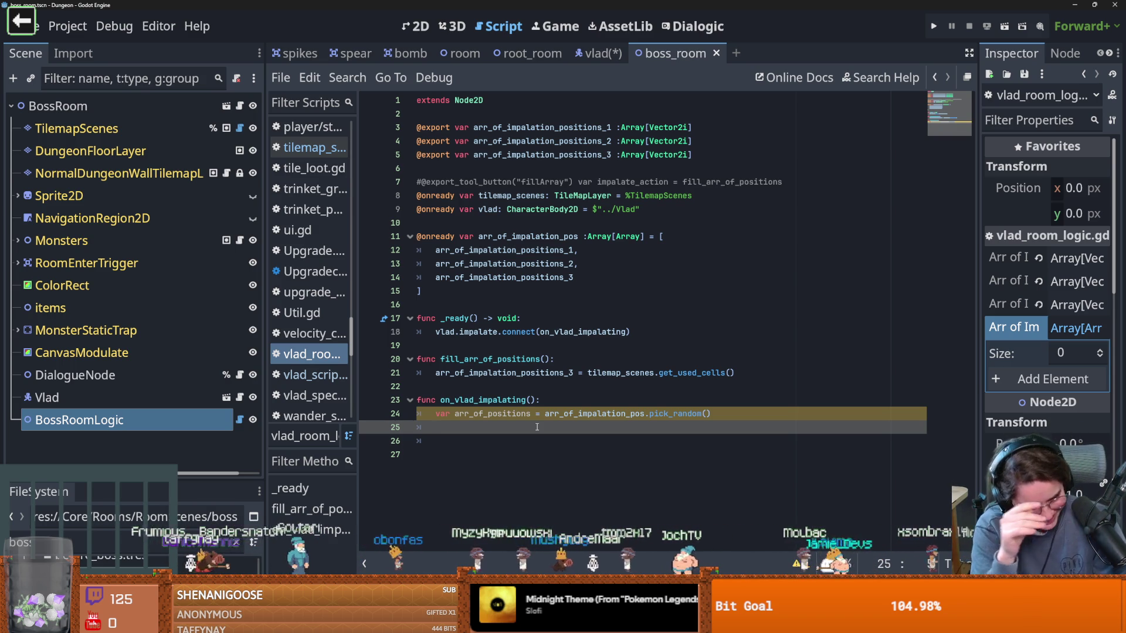
{"action": "left_click", "coordinate": [524, 415]}
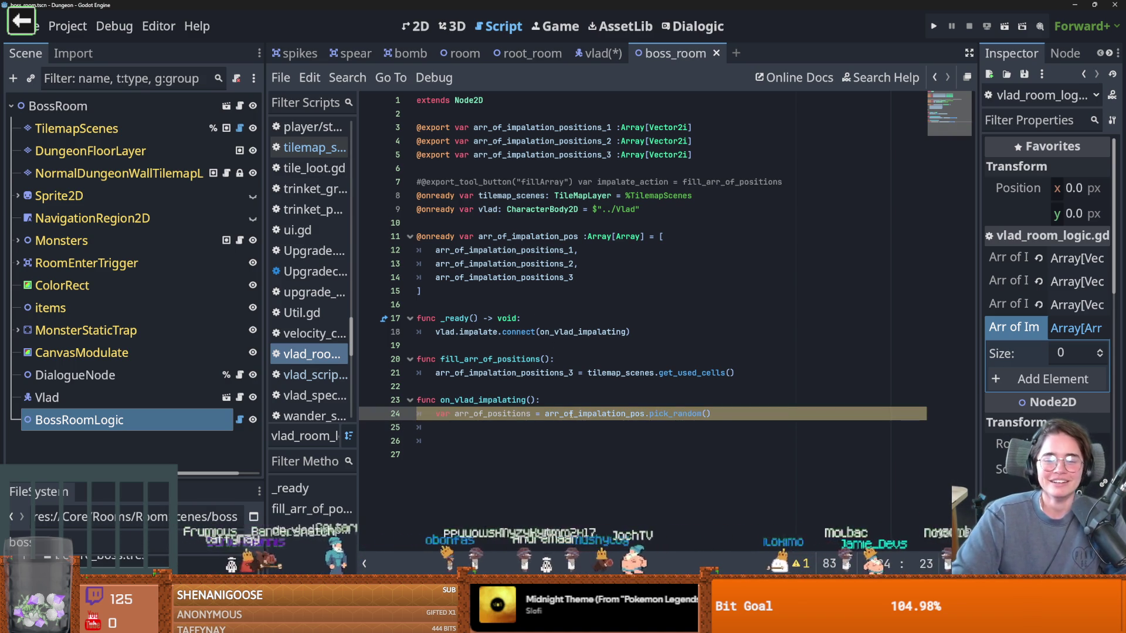
{"action": "key", "text": "ctrl+s"}
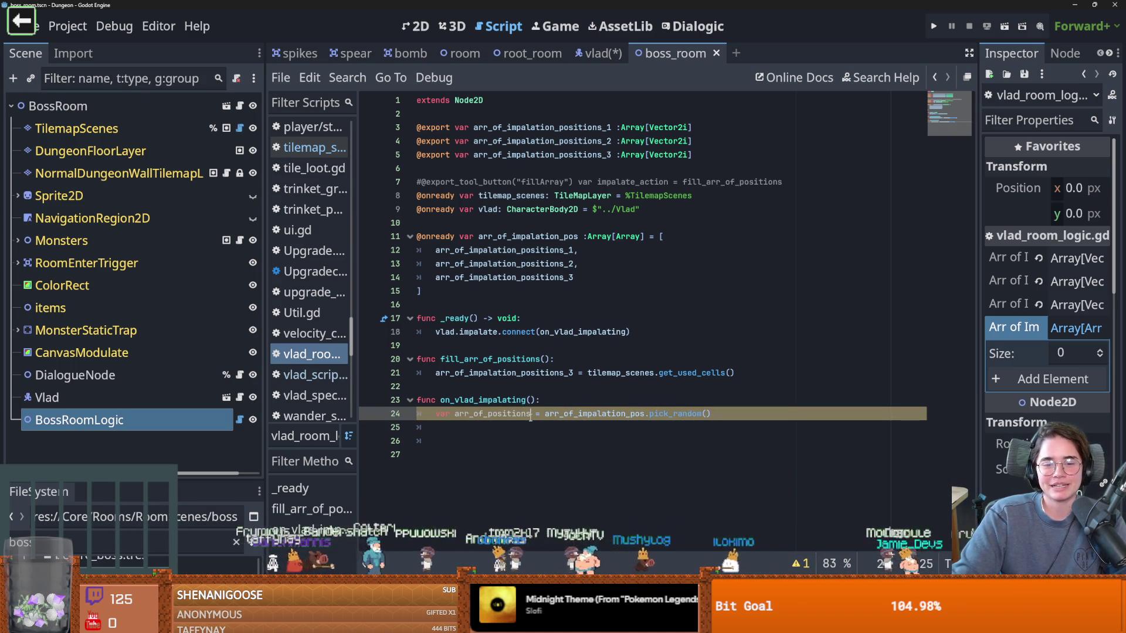
Step: Select the on_vlad_impalating handler name, then switch to vlad_script.gd and save
{"action": "double_click", "coordinate": [482, 400]}
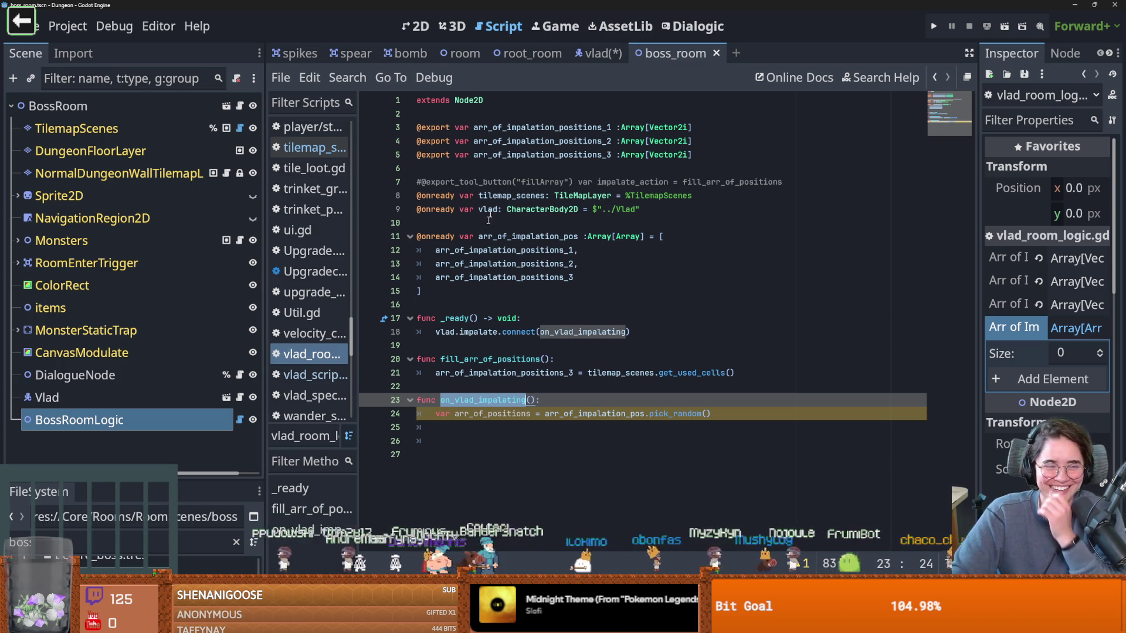
{"action": "left_click", "coordinate": [583, 59]}
{"action": "key", "text": "ctrl+s"}
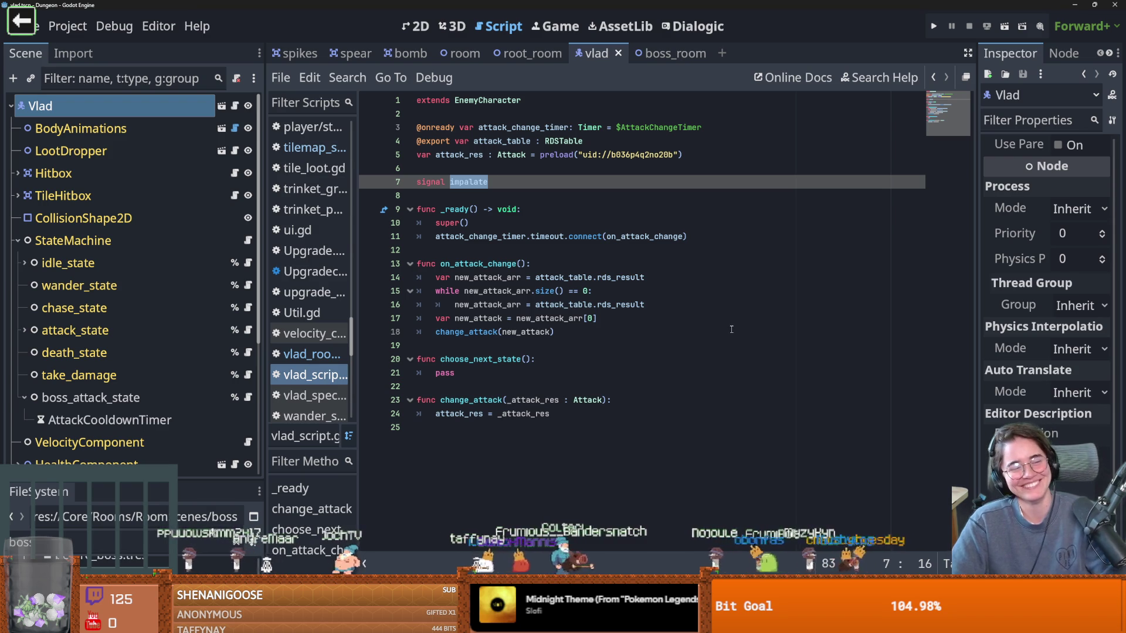
Step: Open boss_attack_state's vlad_special.gd and select the player.impalate.emit() call on line 50
{"action": "left_click", "coordinate": [417, 25]}
{"action": "scroll", "coordinate": [532, 250], "scroll_direction": "up", "scroll_amount": 1}
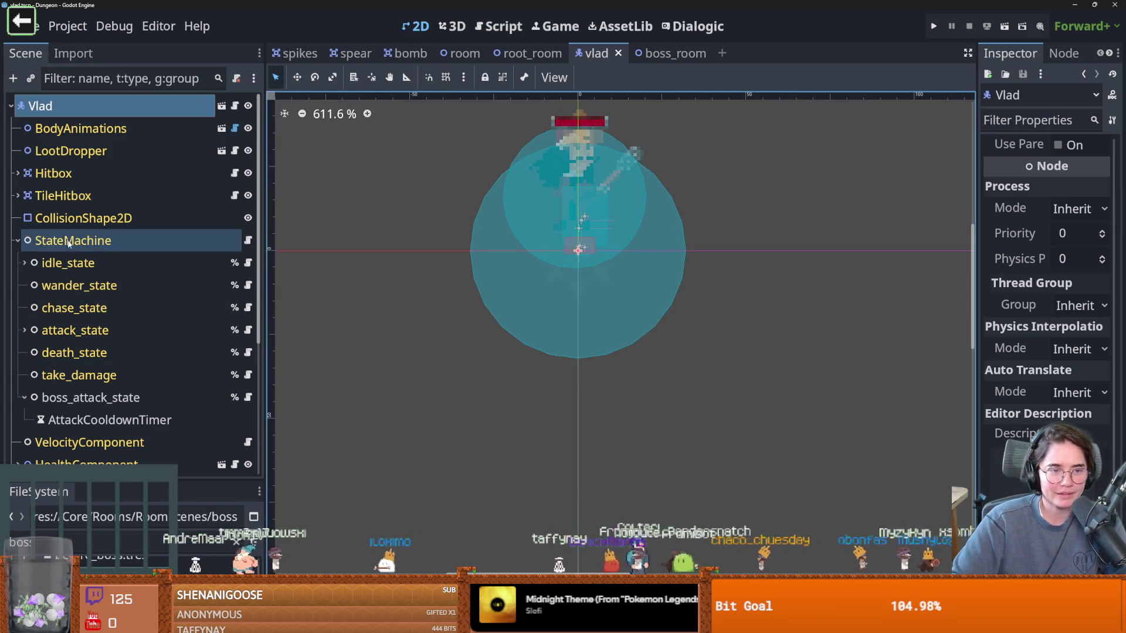
{"action": "left_click", "coordinate": [248, 398]}
{"action": "mouse_move", "coordinate": [597, 318]}
{"action": "left_mouse_down"}
{"action": "mouse_move", "coordinate": [483, 318]}
{"action": "mouse_move", "coordinate": [493, 321]}
{"action": "left_mouse_up"}
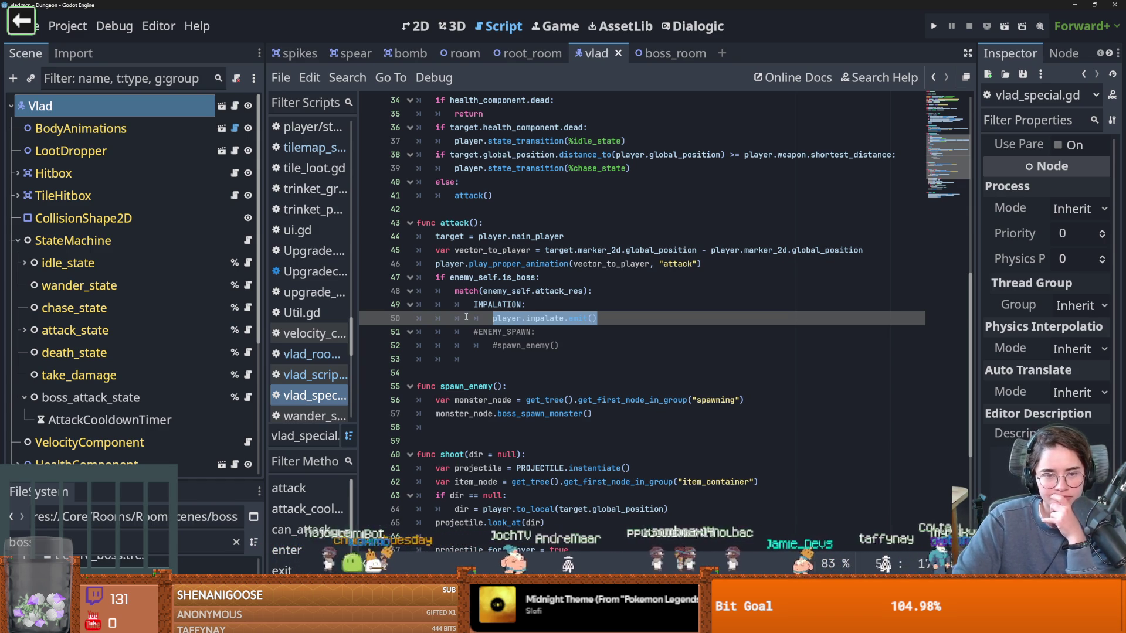
Step: Open body_animation.gd and read through its animation code
{"action": "left_click", "coordinate": [234, 128]}
{"action": "scroll", "coordinate": [475, 295], "scroll_direction": "down", "scroll_amount": 10}
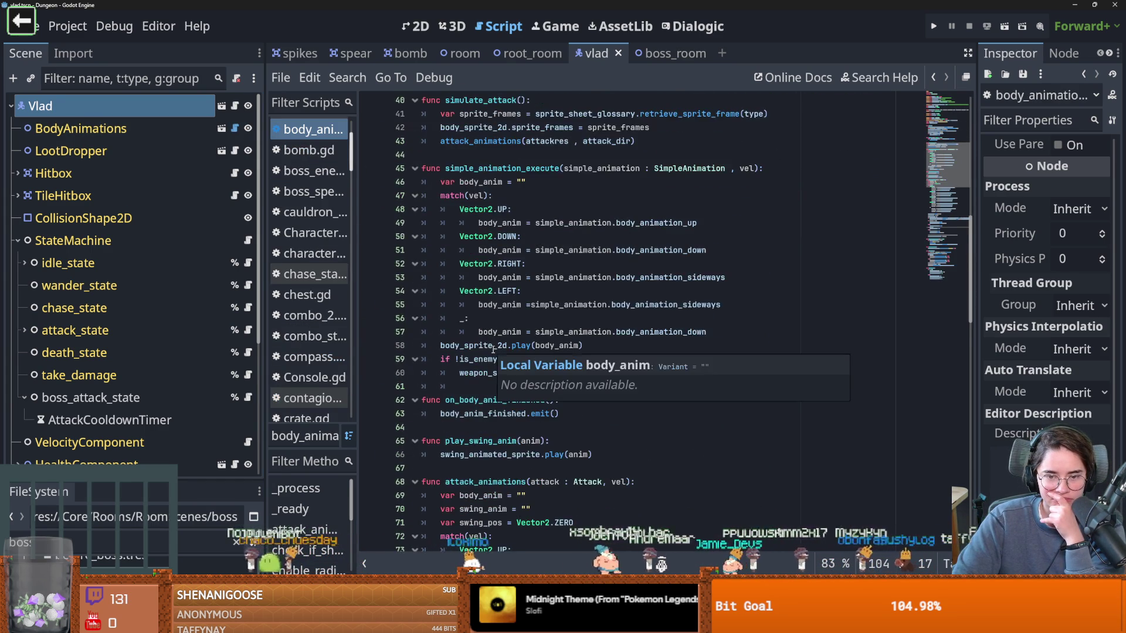
{"action": "scroll", "coordinate": [498, 349], "scroll_direction": "down", "scroll_amount": 4}
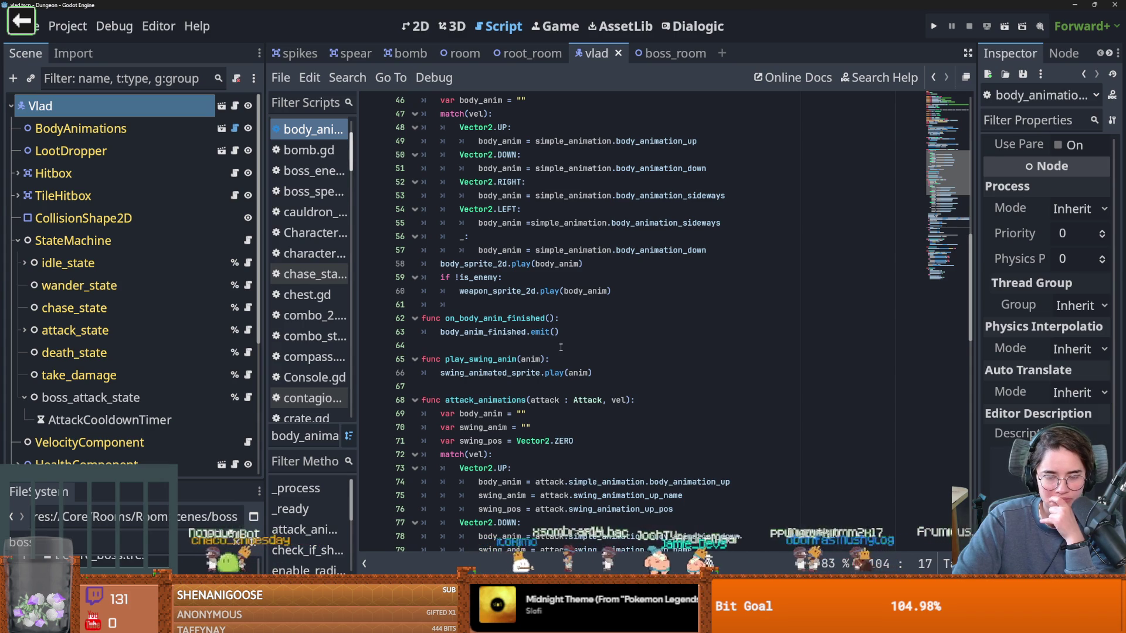
{"action": "scroll", "coordinate": [560, 347], "scroll_direction": "down", "scroll_amount": 2}
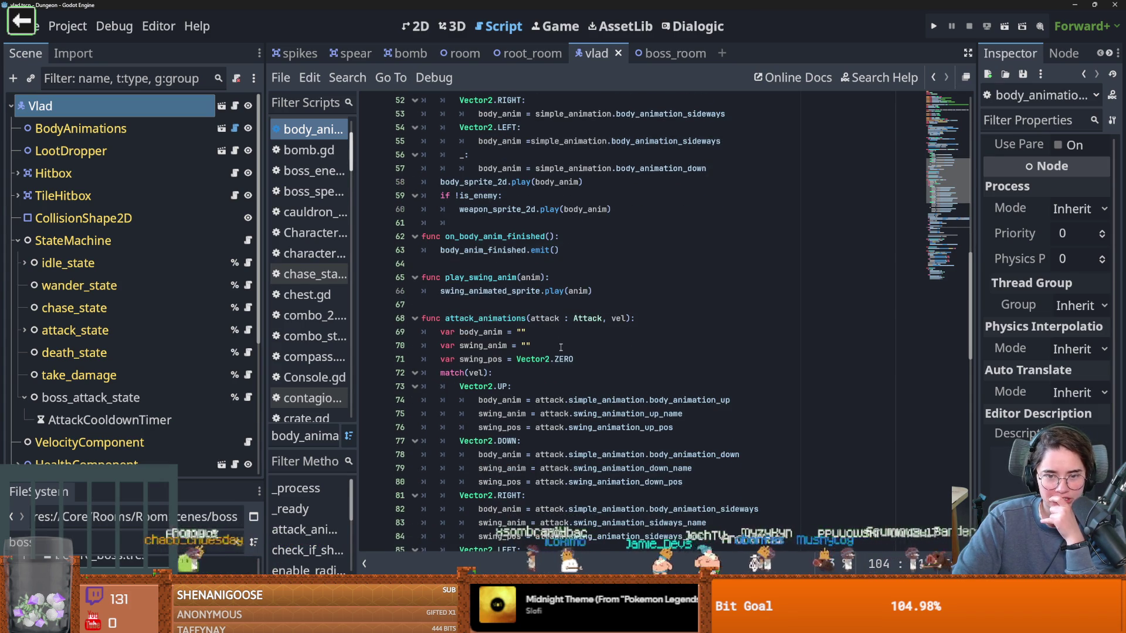
{"action": "scroll", "coordinate": [560, 347], "scroll_direction": "down", "scroll_amount": 5}
{"action": "scroll", "coordinate": [561, 347], "scroll_direction": "down", "scroll_amount": 5}
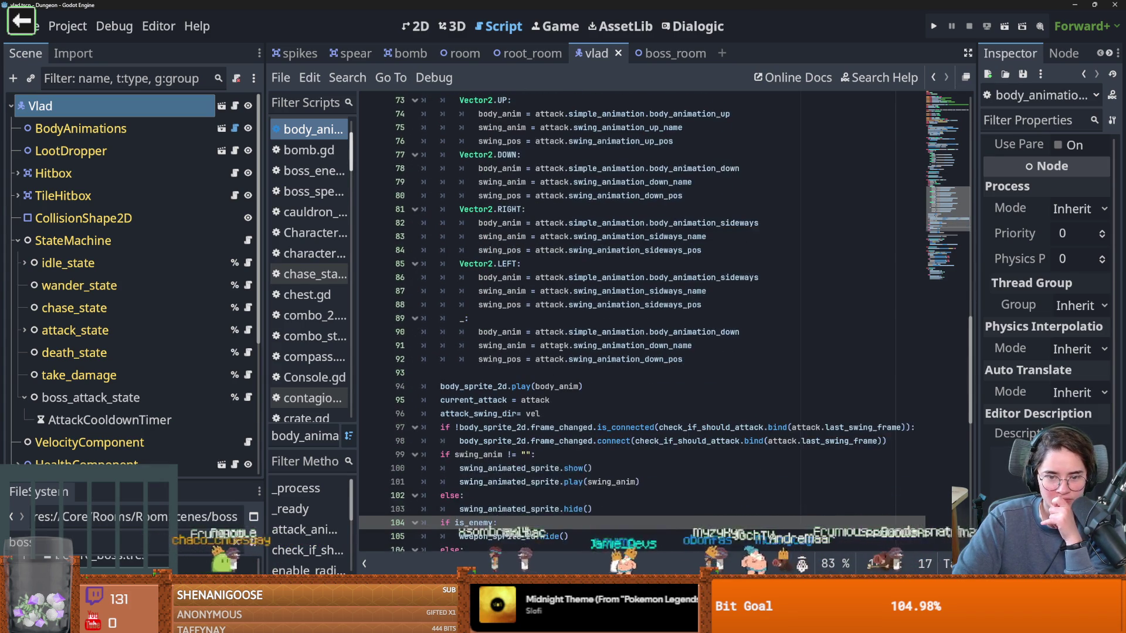
{"action": "scroll", "coordinate": [561, 347], "scroll_direction": "down", "scroll_amount": 3}
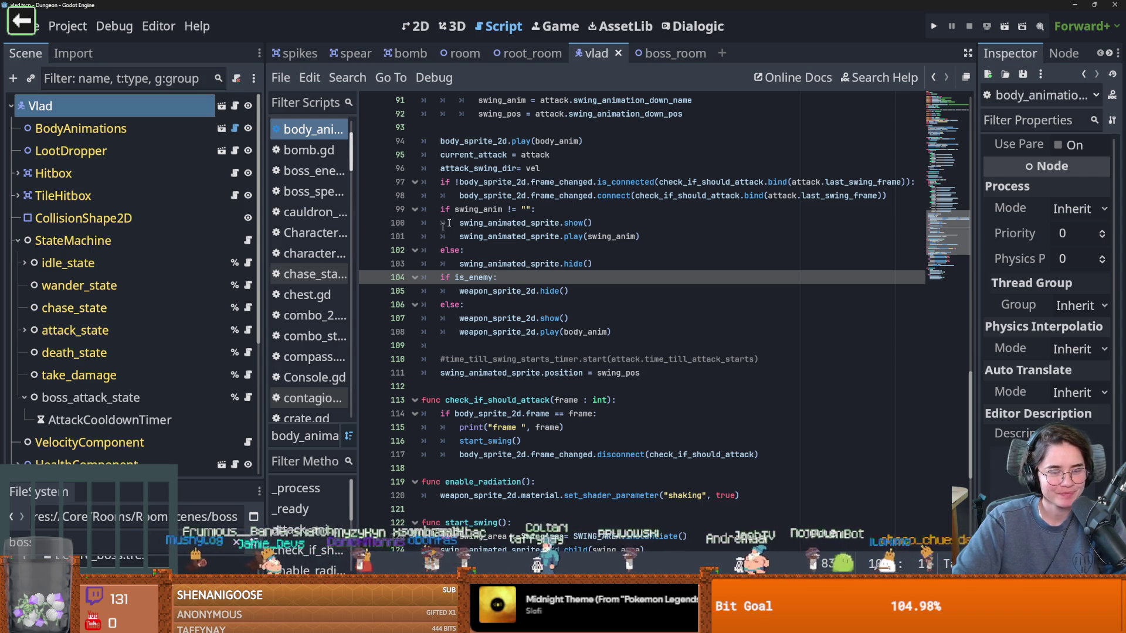
Step: Go back to the vlad script declaring signal impalate and save it
{"action": "left_click", "coordinate": [531, 54]}
{"action": "left_click", "coordinate": [609, 54]}
{"action": "key", "text": "ctrl+s"}
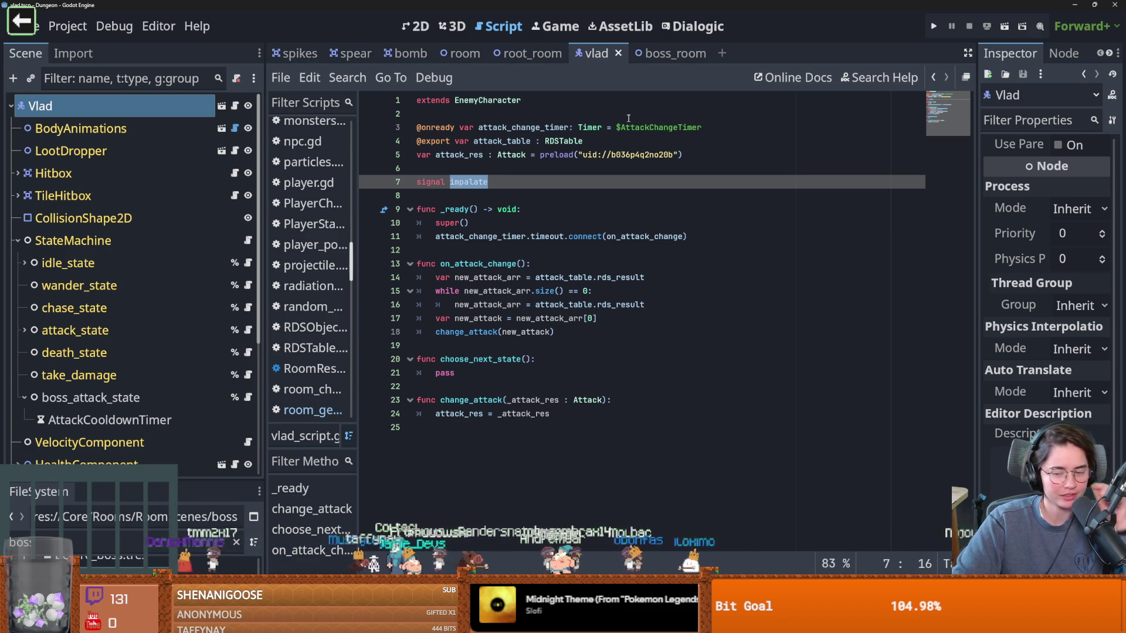
Step: Check the attack_res preload lines at the top of vlad_script.gd and save
{"action": "left_click", "coordinate": [501, 156]}
{"action": "key", "text": "ctrl+s"}
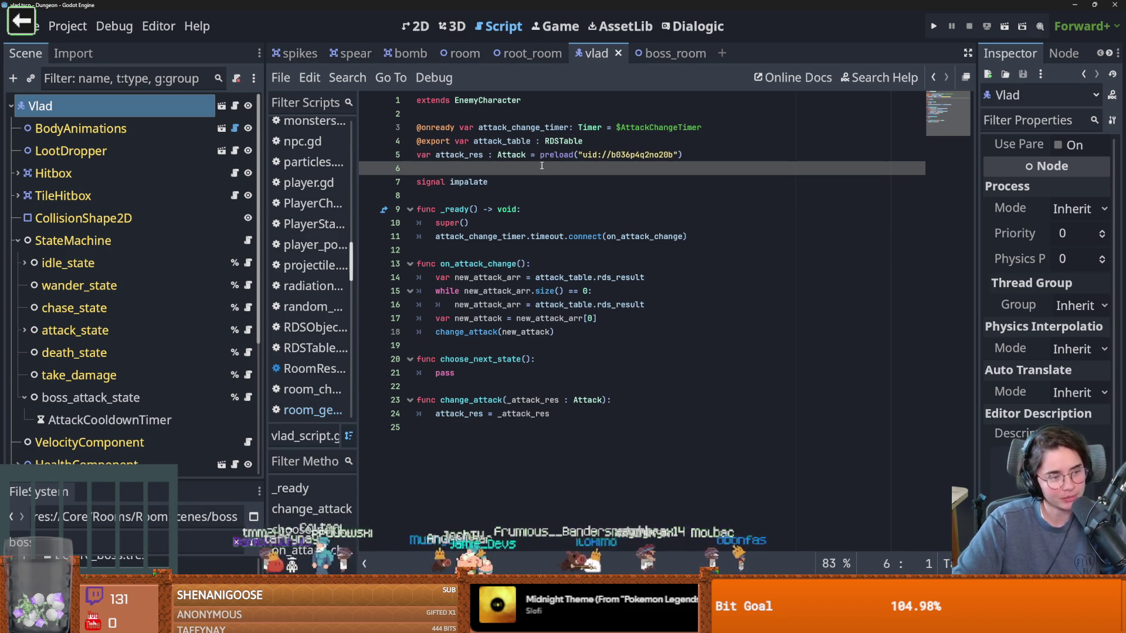
{"action": "left_click", "coordinate": [480, 173]}
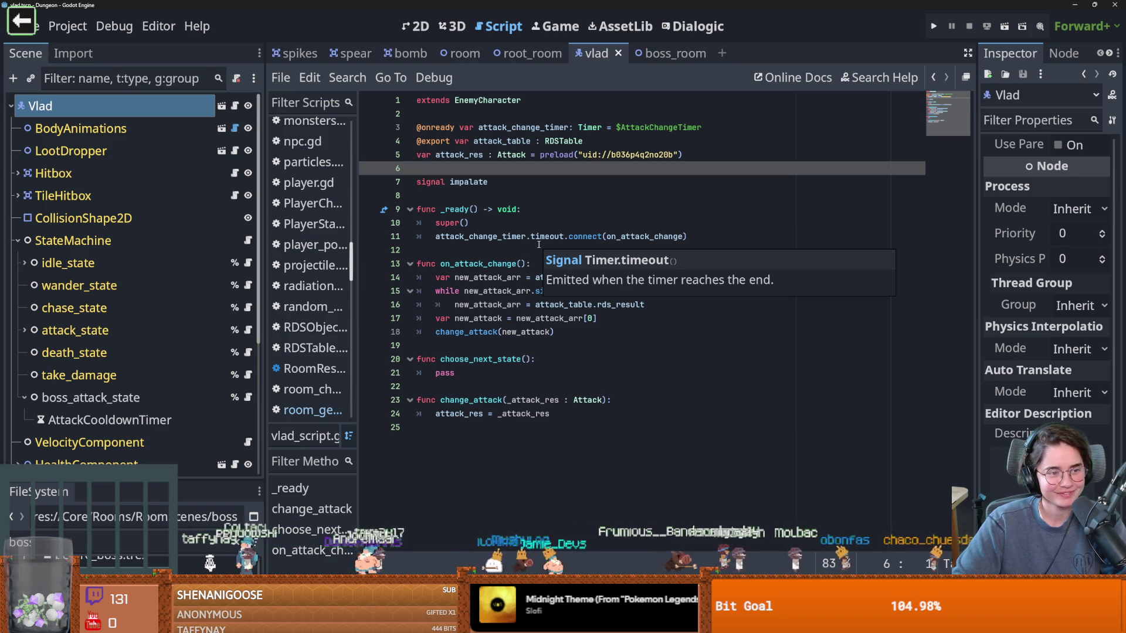
{"action": "scroll", "coordinate": [204, 284], "scroll_direction": "down", "scroll_amount": 1}
{"action": "scroll", "coordinate": [204, 284], "scroll_direction": "up", "scroll_amount": 1}
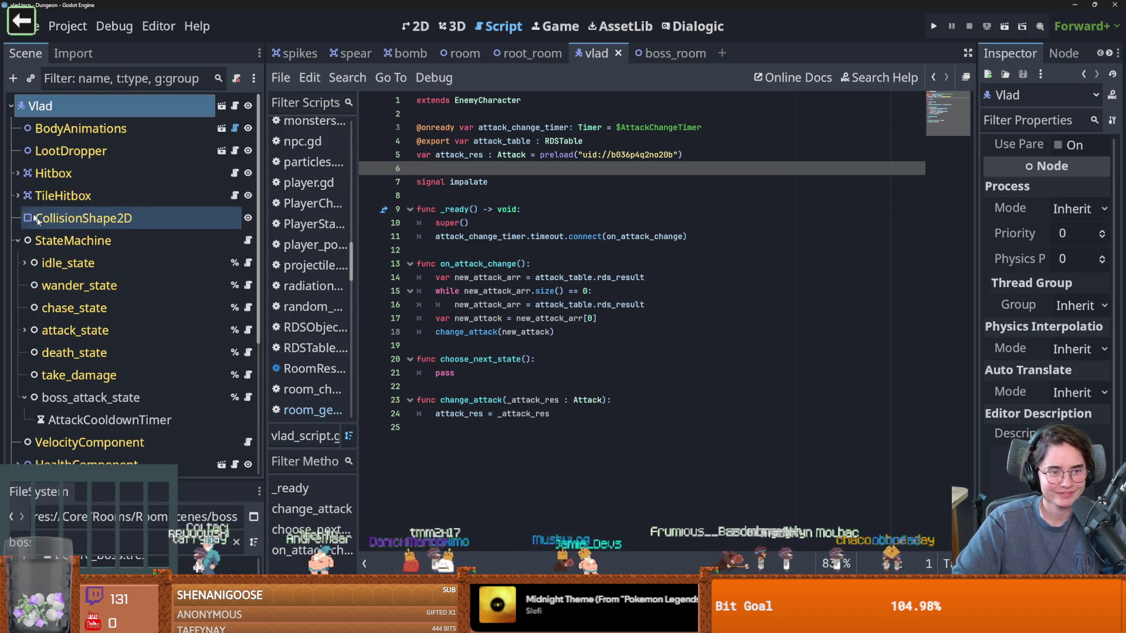
{"action": "scroll", "coordinate": [179, 234], "scroll_direction": "down", "scroll_amount": 5}
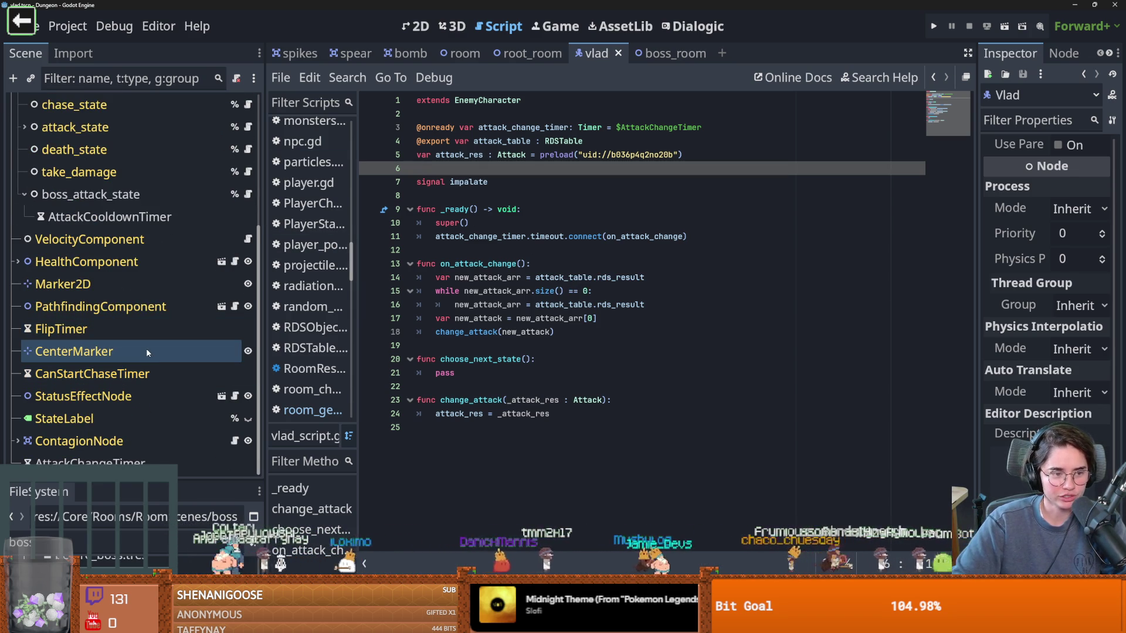
{"action": "scroll", "coordinate": [125, 338], "scroll_direction": "up", "scroll_amount": 5}
Step: Collapse the StateMachine node's child states, save, and open the spikes scene
{"action": "left_click", "coordinate": [18, 228]}
{"action": "key", "text": "ctrl+s"}
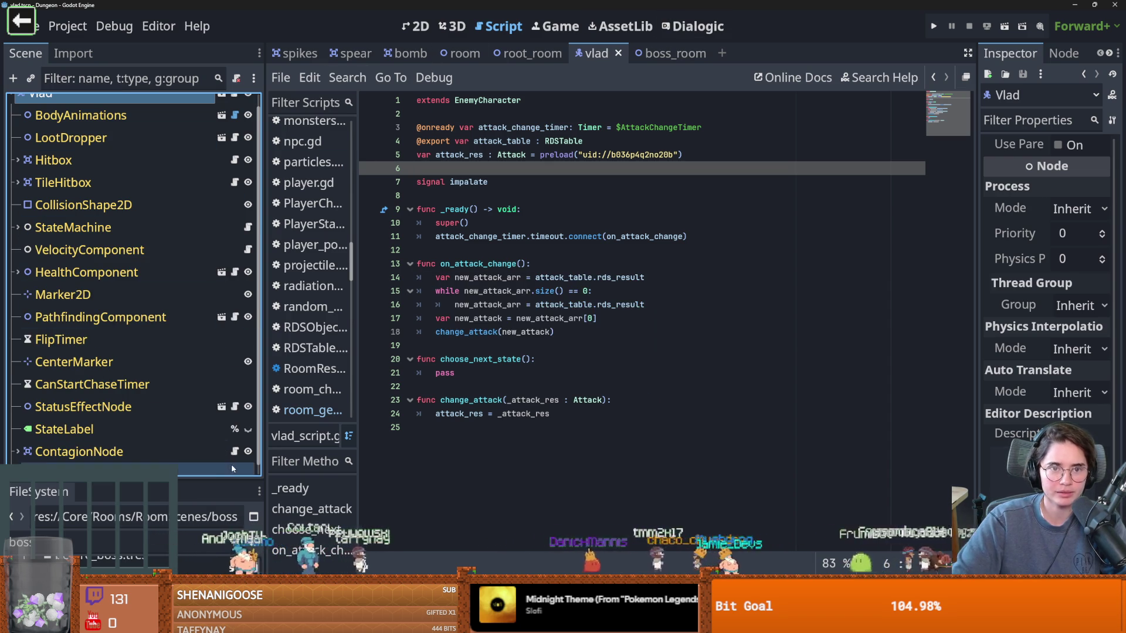
{"action": "left_click", "coordinate": [296, 52]}
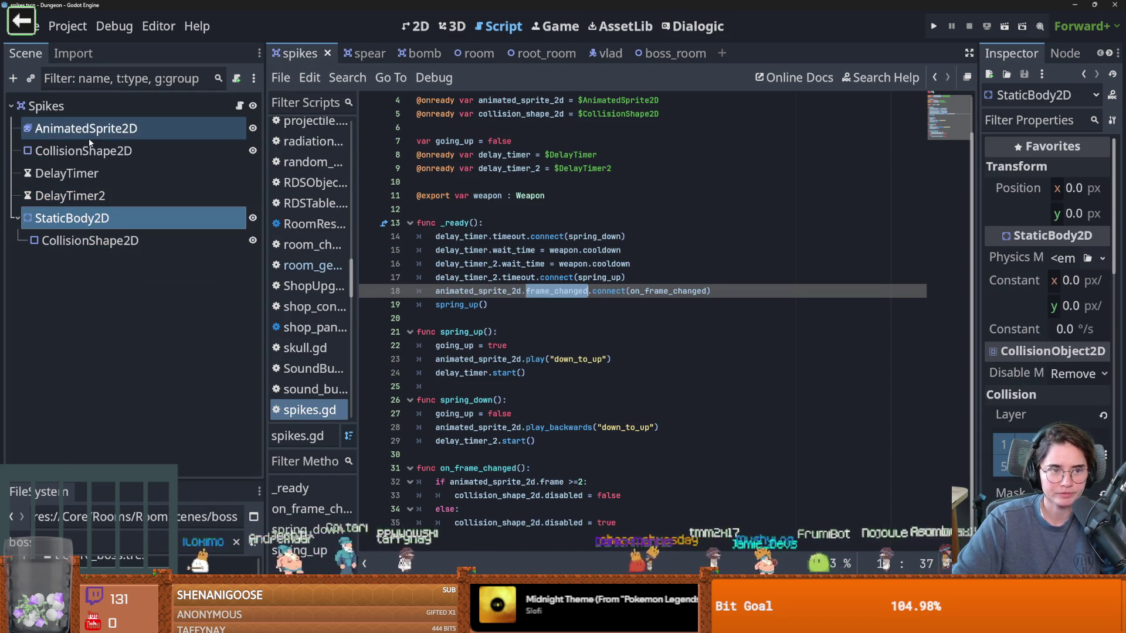
Step: Insert an empty frame after frame 0 in the spear animation with duration 5, and save
{"action": "left_click", "coordinate": [83, 127]}
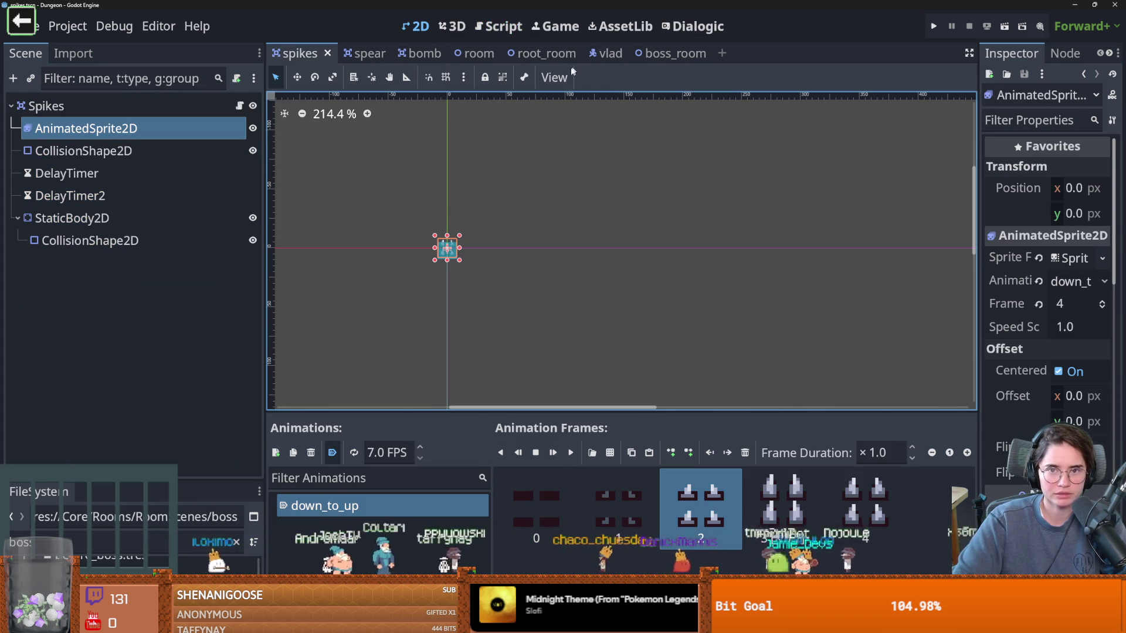
{"action": "left_click", "coordinate": [353, 53]}
{"action": "left_click", "coordinate": [85, 151]}
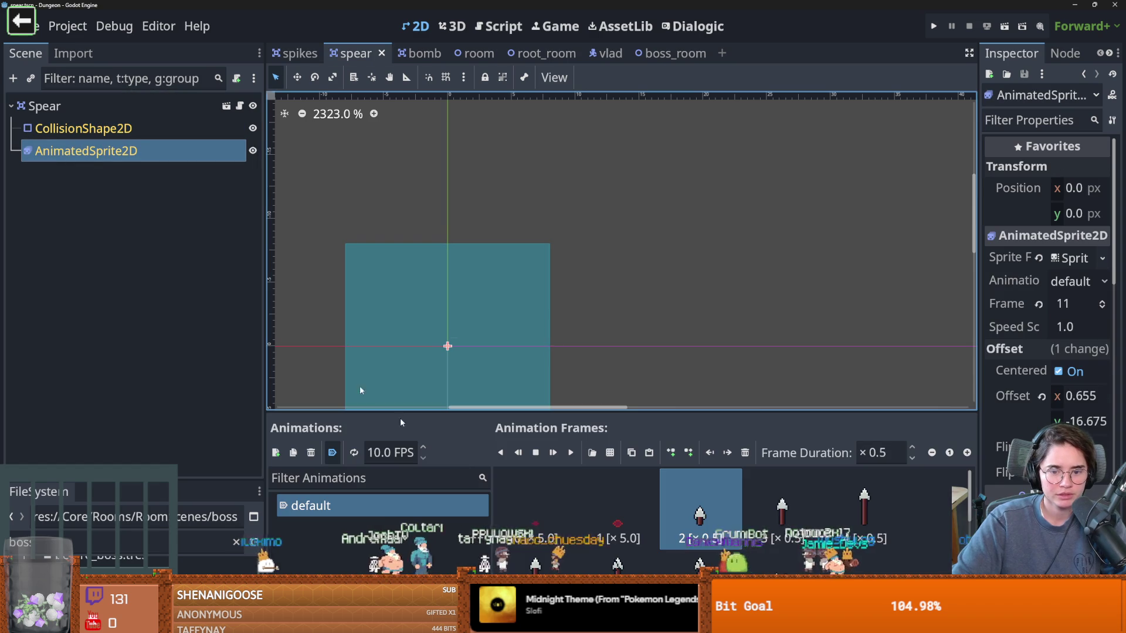
{"action": "left_click", "coordinate": [558, 523]}
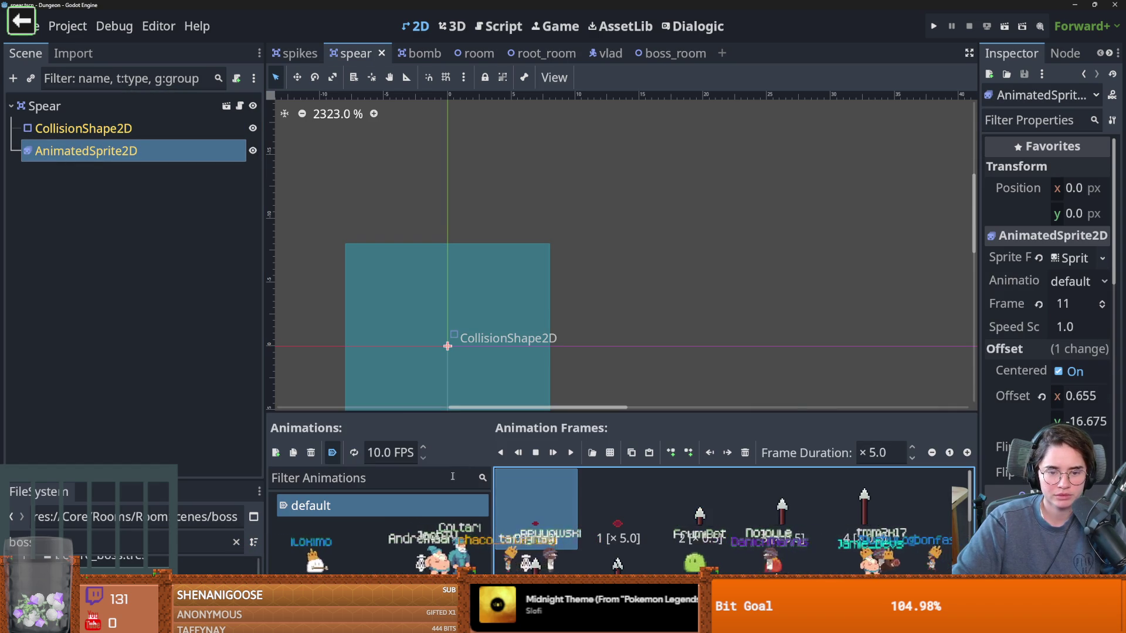
{"action": "left_click", "coordinate": [712, 458]}
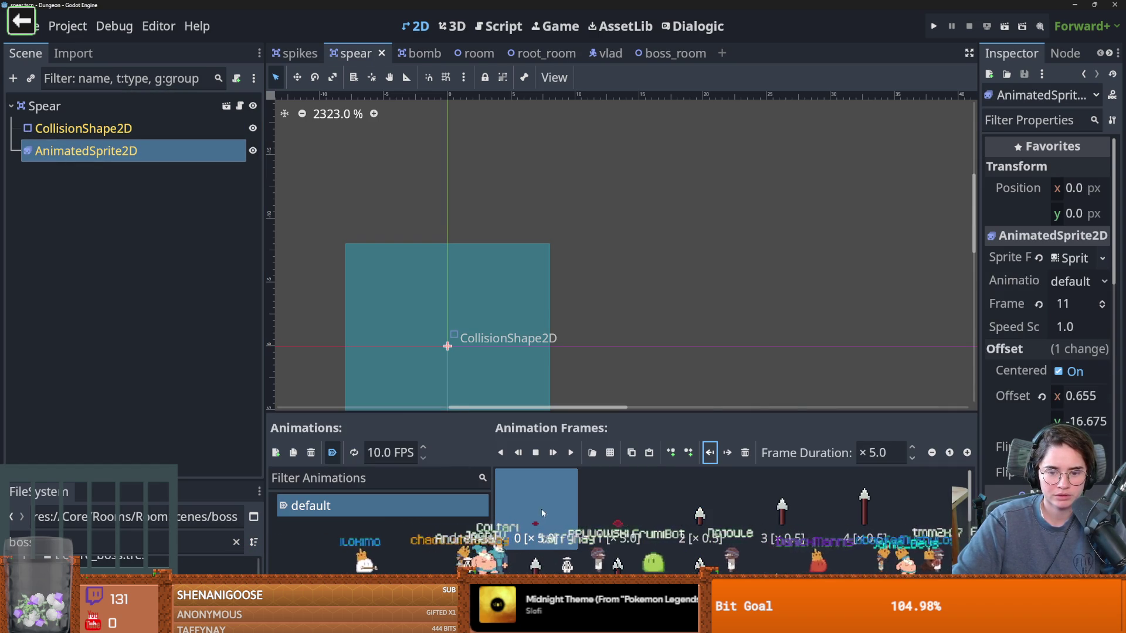
{"action": "left_click", "coordinate": [686, 454]}
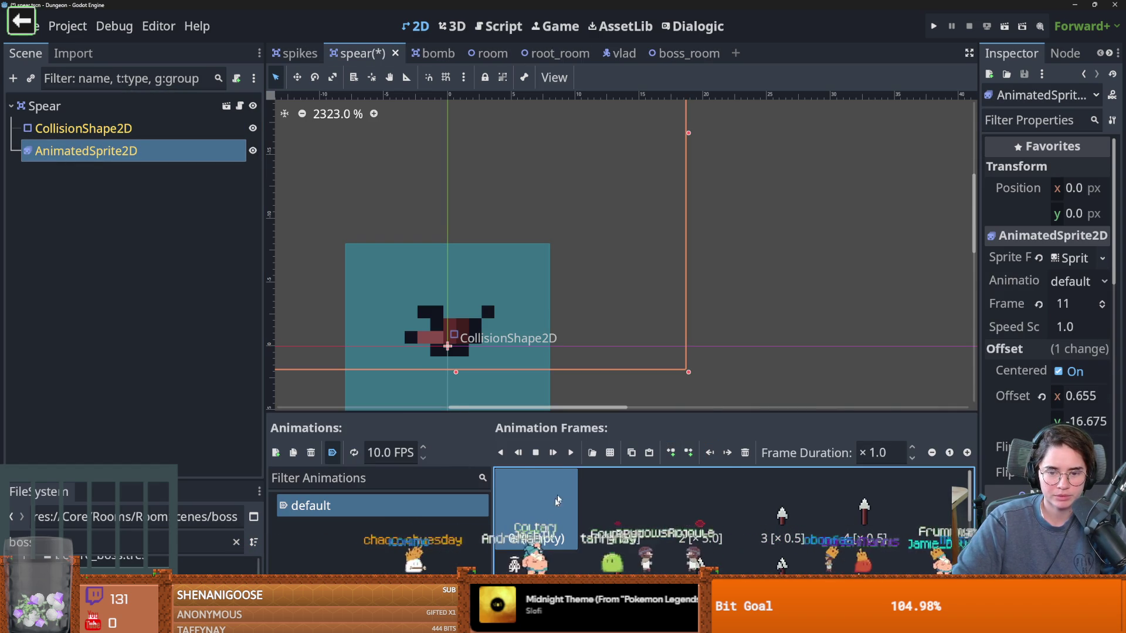
{"action": "left_click", "coordinate": [893, 457]}
{"action": "type", "text": "5"}
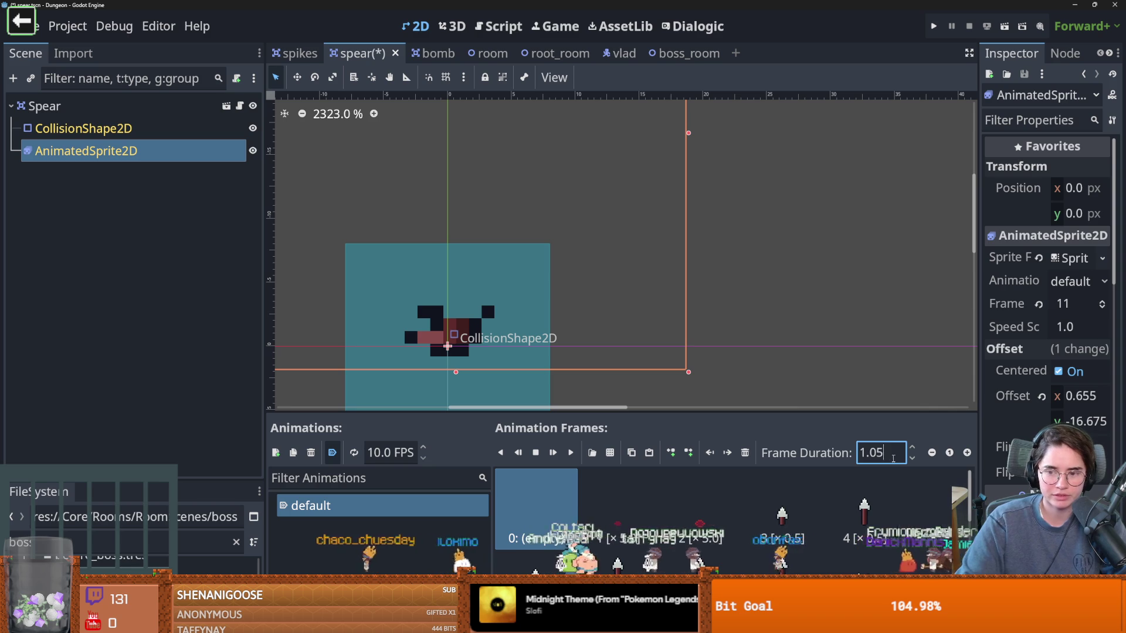
{"action": "key", "text": "BackSpace"}
{"action": "key", "text": "BackSpace"}
{"action": "key", "text": "BackSpace"}
{"action": "key", "text": "BackSpace"}
{"action": "type", "text": "5"}
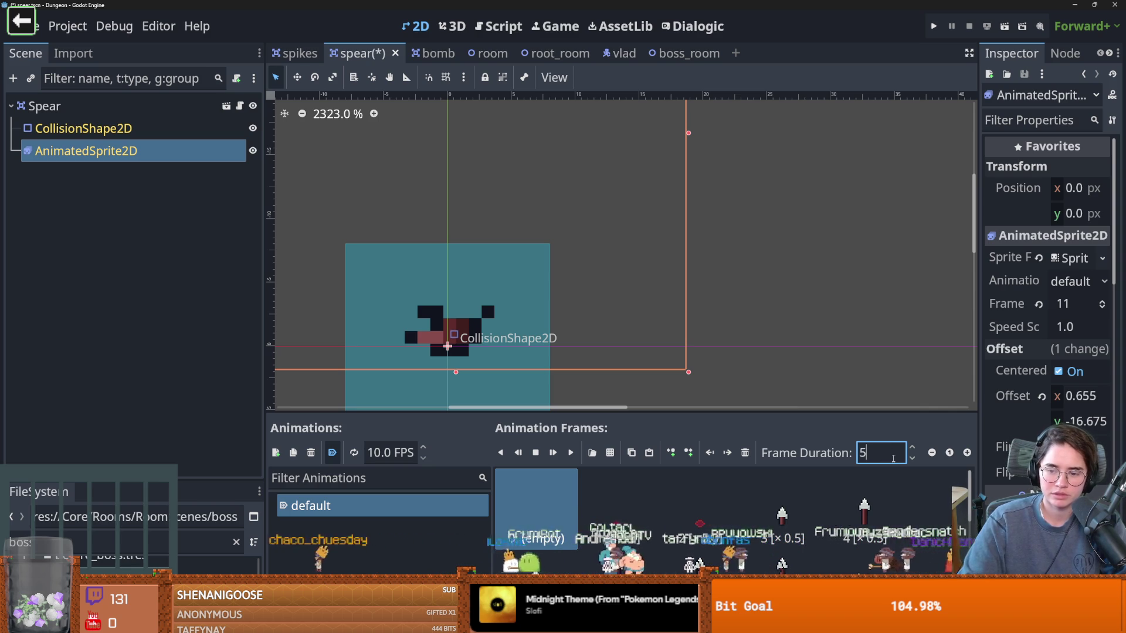
{"action": "key", "text": "Return"}
{"action": "key", "text": "ctrl+s"}
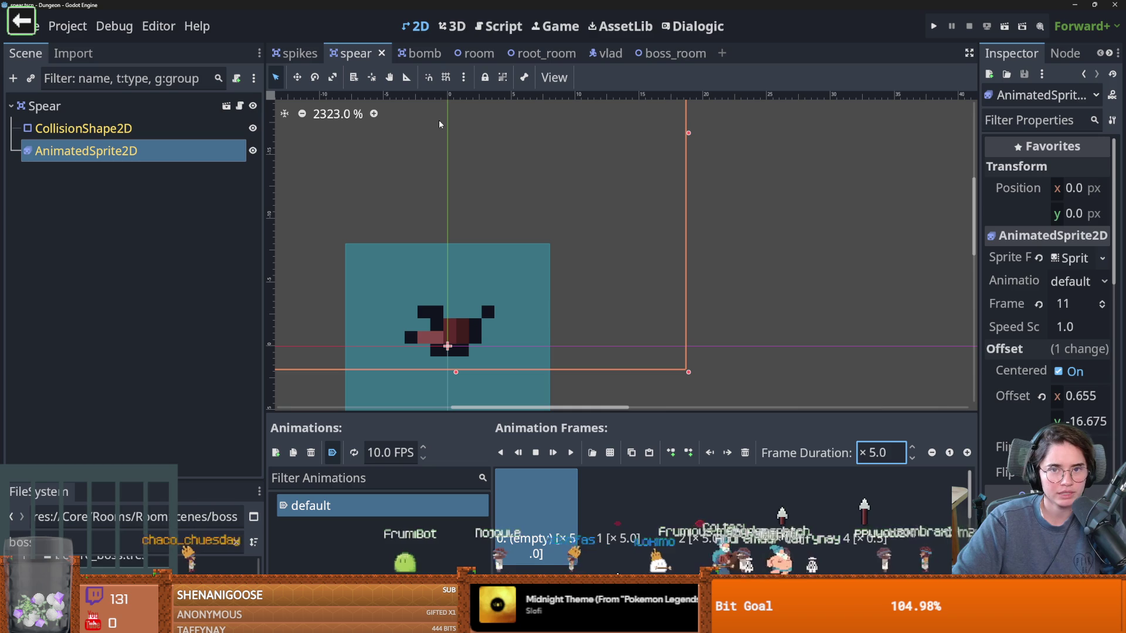
Step: Save the spikes scene and enlarge the FileSystem dock
{"action": "left_click", "coordinate": [302, 54]}
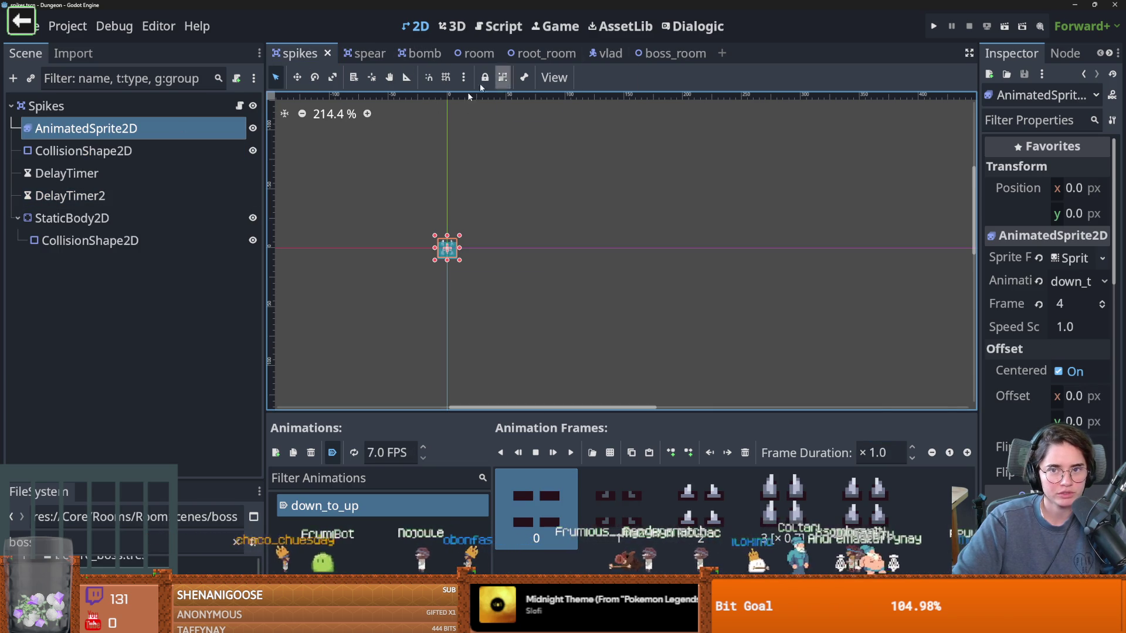
{"action": "scroll", "coordinate": [381, 287], "scroll_direction": "up", "scroll_amount": 1}
{"action": "key", "text": "ctrl+s"}
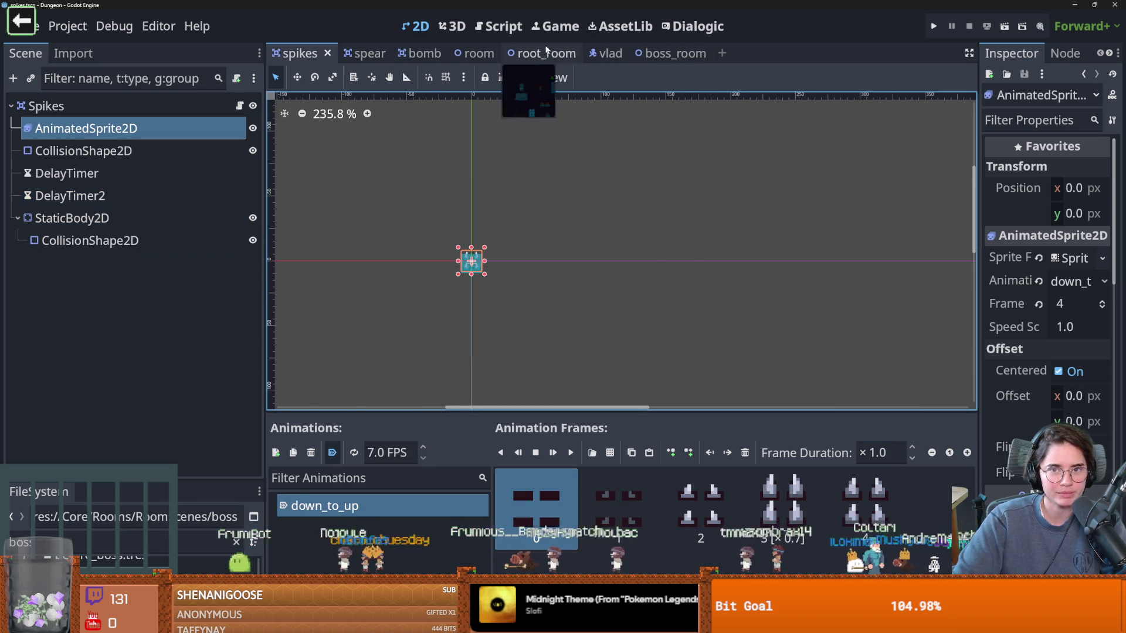
{"action": "left_click_drag", "start_coordinate": [109, 483], "coordinate": [109, 350]}
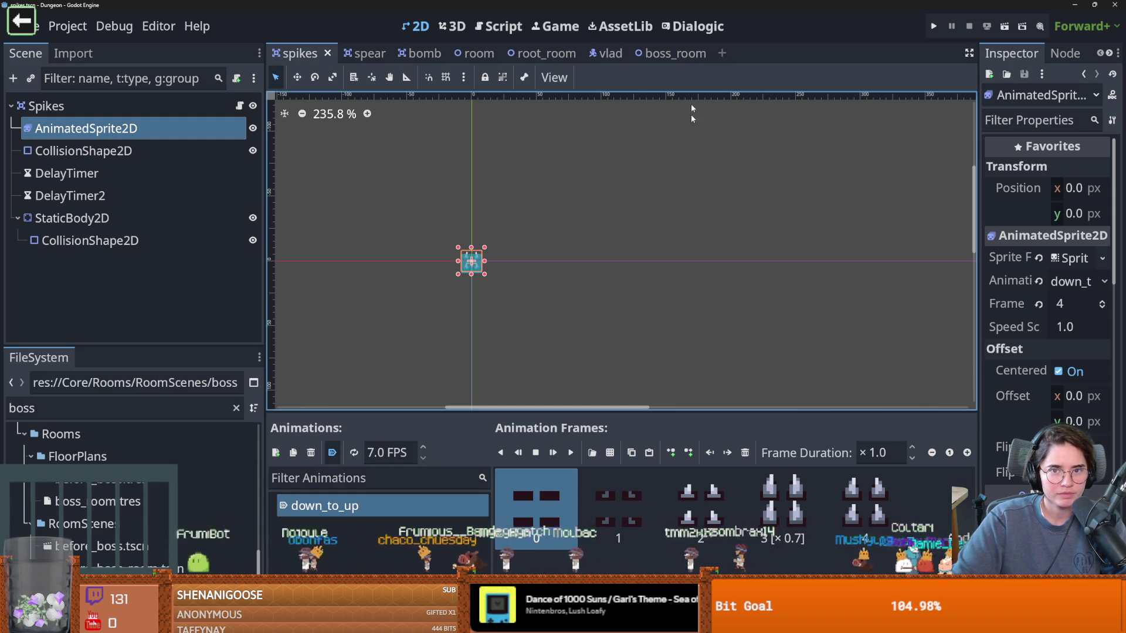
{"action": "left_click", "coordinate": [604, 53]}
Step: Open body_animations, toggle the body sprite's visibility off and on, and save
{"action": "left_click", "coordinate": [221, 127]}
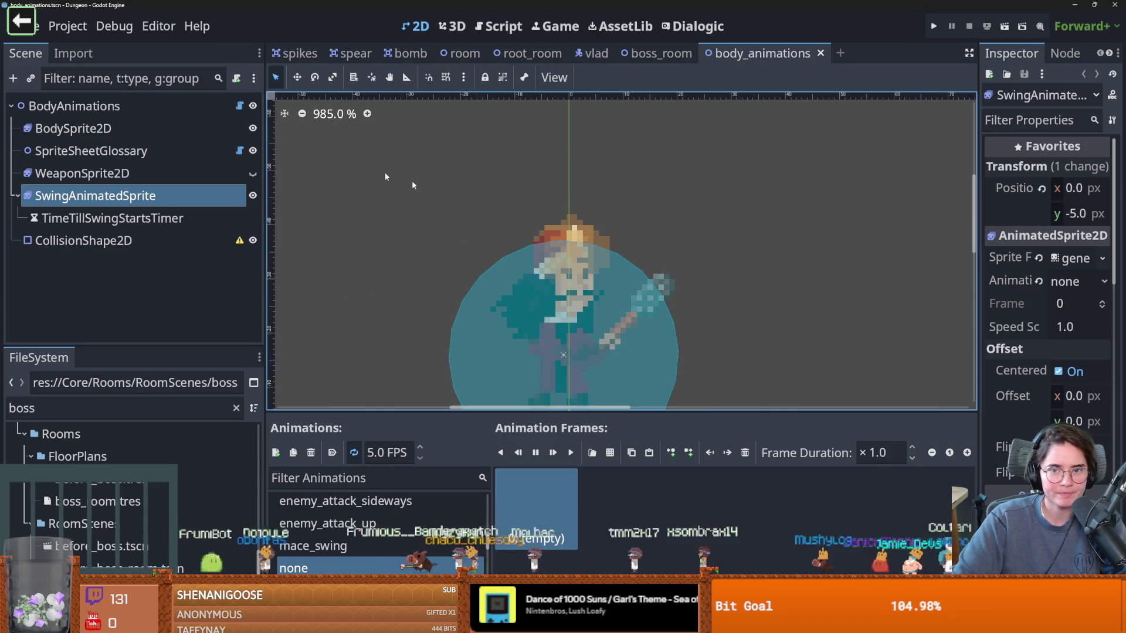
{"action": "left_click", "coordinate": [253, 128]}
{"action": "left_click", "coordinate": [253, 128]}
{"action": "left_click", "coordinate": [253, 128]}
{"action": "left_click", "coordinate": [254, 127]}
{"action": "key", "text": "ctrl+s"}
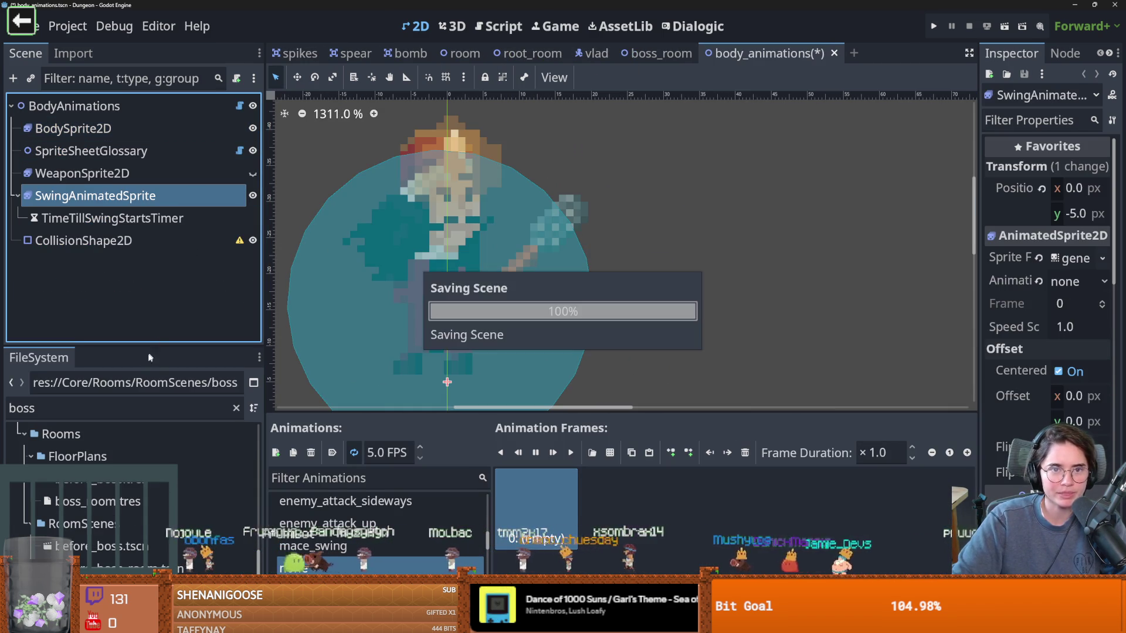
Step: Filter the FileSystem for 'player' and open player.tscn
{"action": "left_click", "coordinate": [114, 409]}
{"action": "key", "text": "ctrl+a"}
{"action": "type", "text": "player"}
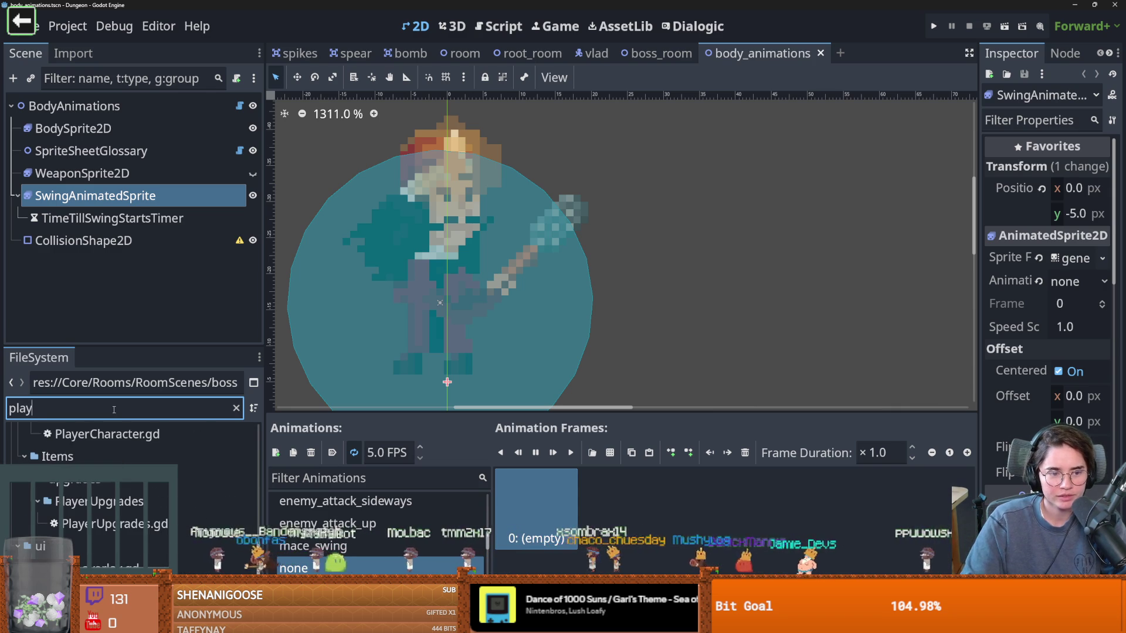
{"action": "scroll", "coordinate": [96, 520], "scroll_direction": "up", "scroll_amount": 5}
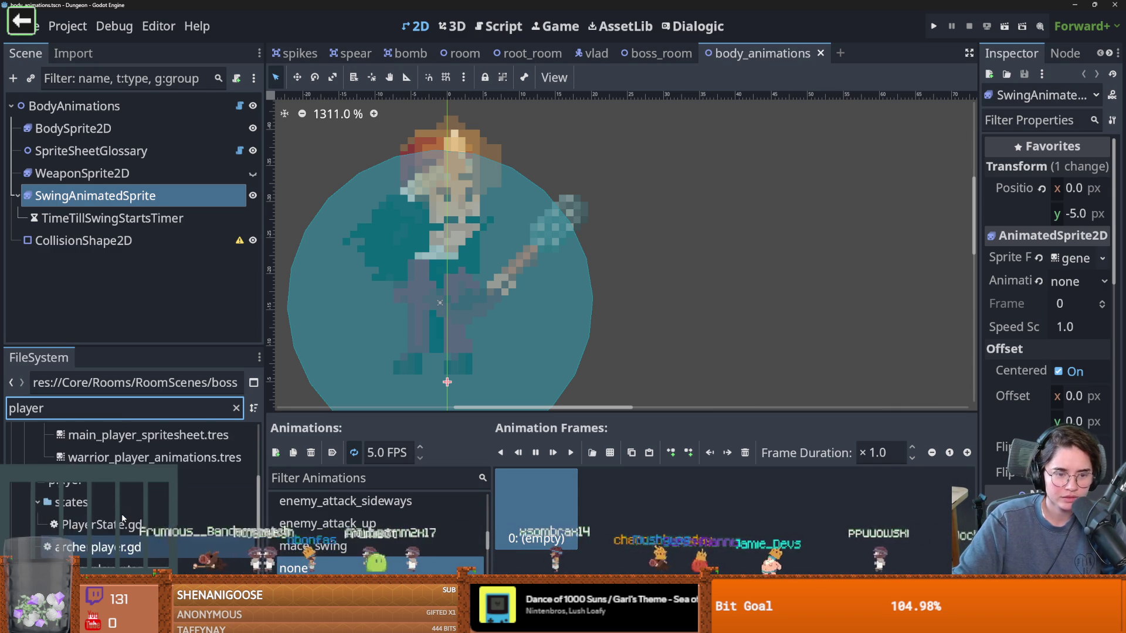
{"action": "left_click", "coordinate": [112, 547]}
{"action": "double_click", "coordinate": [112, 547]}
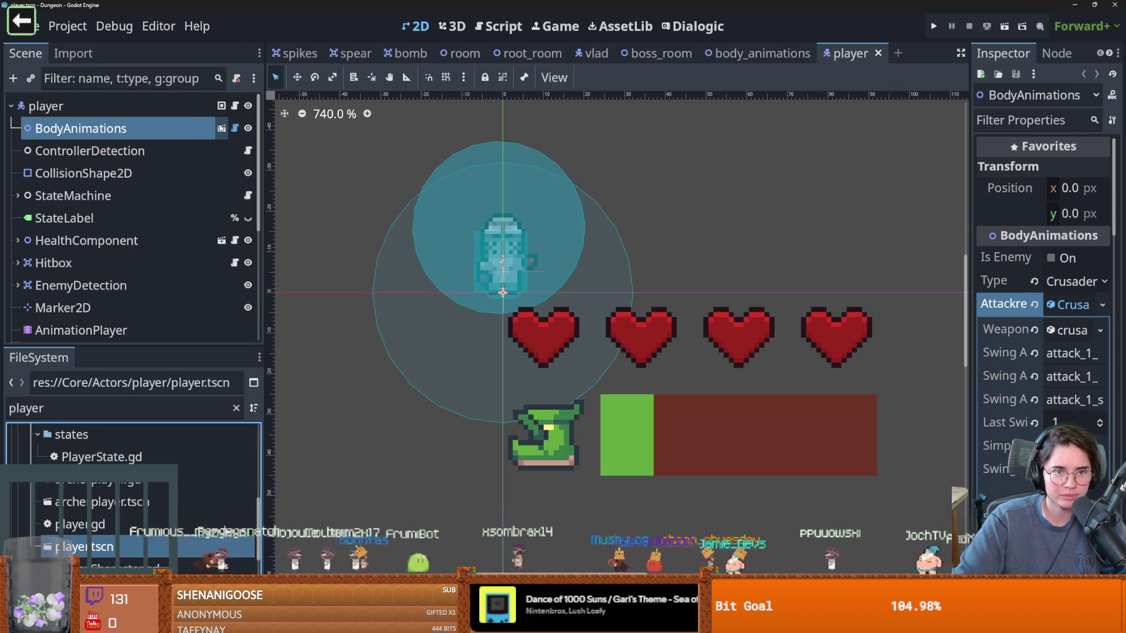
Step: Set the BodyAnimations node's Type to Crusader in the Inspector
{"action": "left_click", "coordinate": [762, 53]}
{"action": "left_click", "coordinate": [1078, 282]}
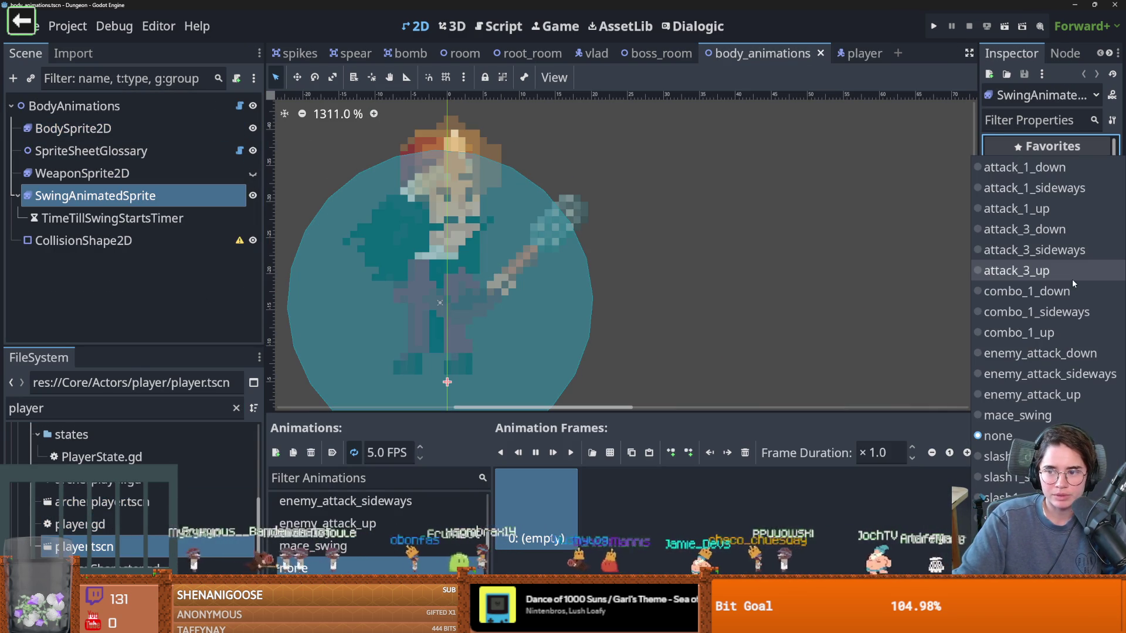
{"action": "left_click", "coordinate": [116, 108]}
{"action": "left_click", "coordinate": [116, 107]}
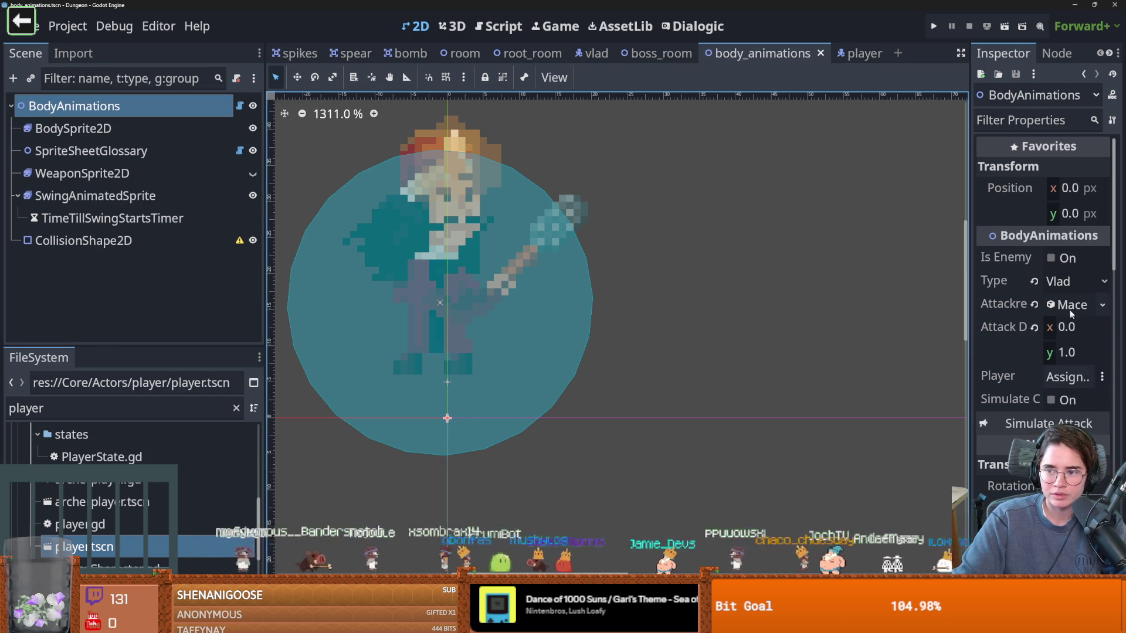
{"action": "left_click", "coordinate": [1076, 281]}
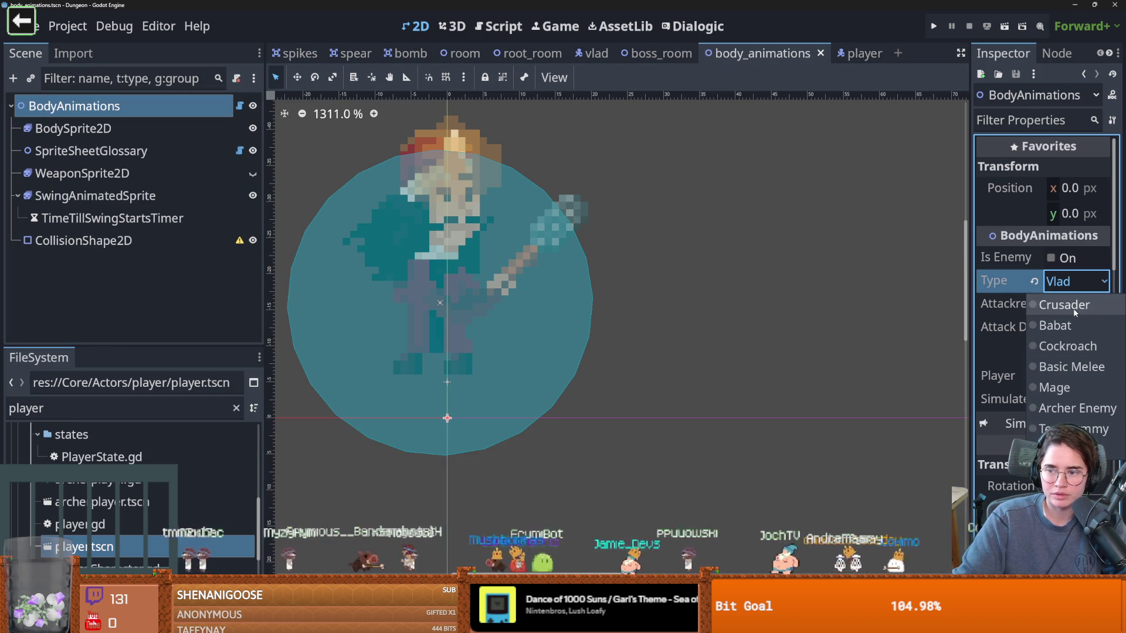
{"action": "left_click", "coordinate": [1075, 310]}
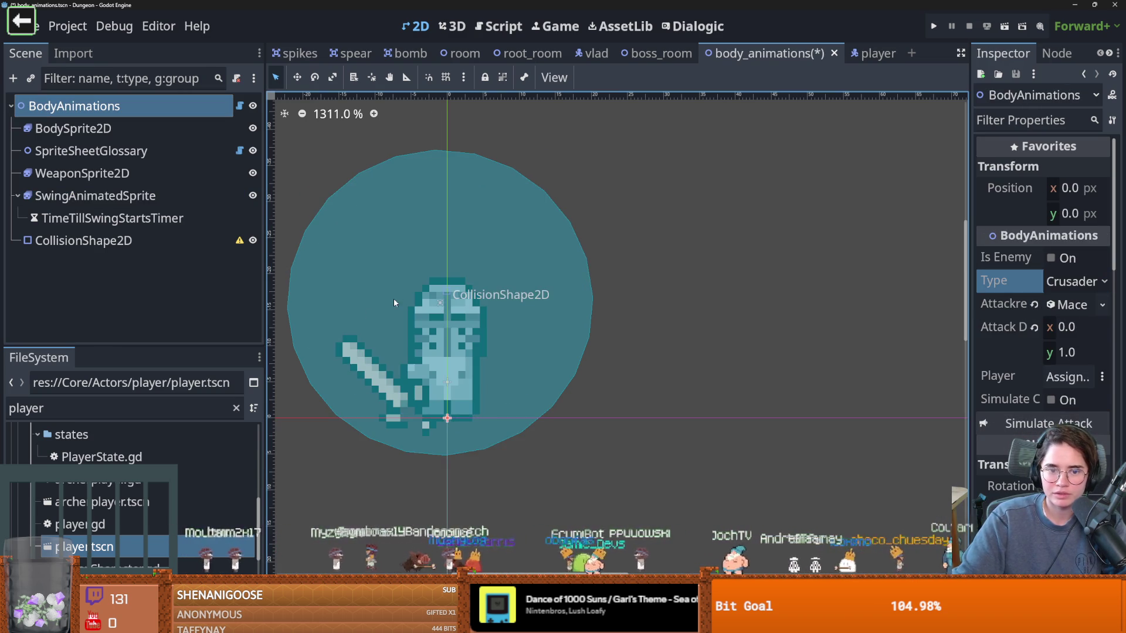
Step: Toggle the weapon and body sprites' visibility to check them, then save body_animations
{"action": "left_click", "coordinate": [253, 174]}
{"action": "left_click", "coordinate": [253, 174]}
{"action": "left_click", "coordinate": [251, 129]}
{"action": "left_click", "coordinate": [251, 129]}
{"action": "key", "text": "ctrl+s"}
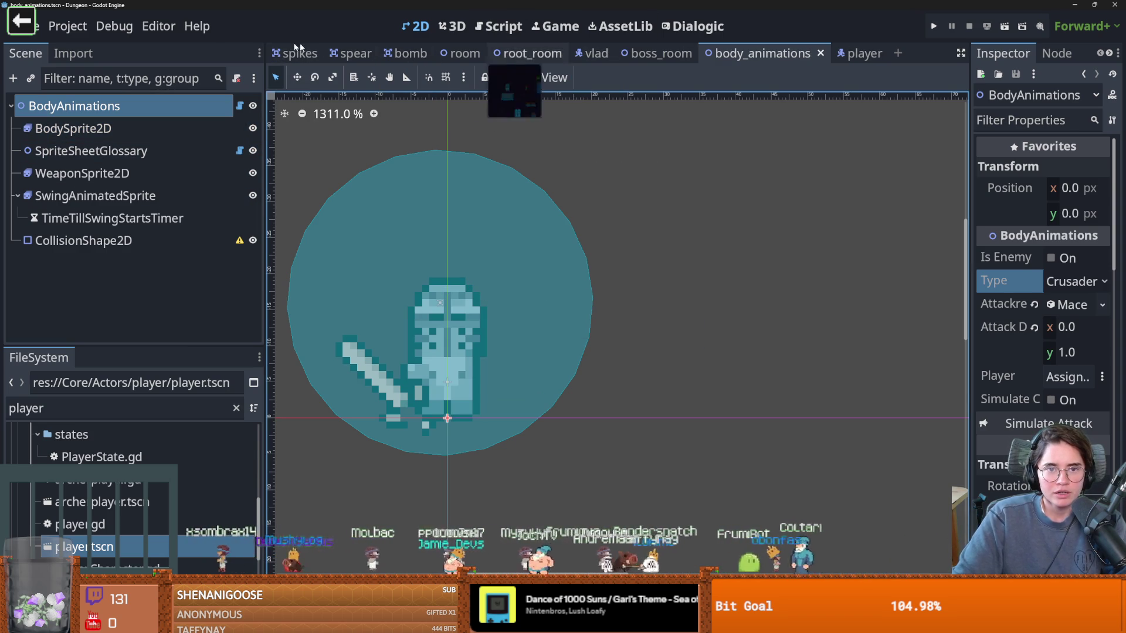
Step: Open the boss_room's vlad_room_logic.gd script at the end of line 24
{"action": "left_click", "coordinate": [661, 54]}
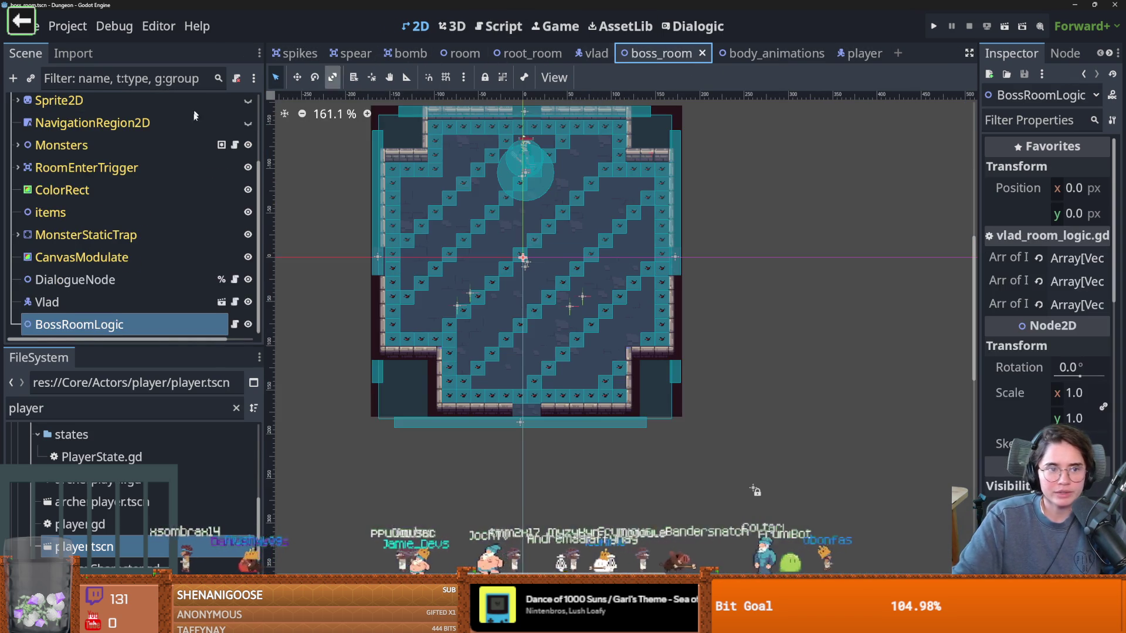
{"action": "left_click", "coordinate": [236, 324]}
{"action": "left_click", "coordinate": [526, 414]}
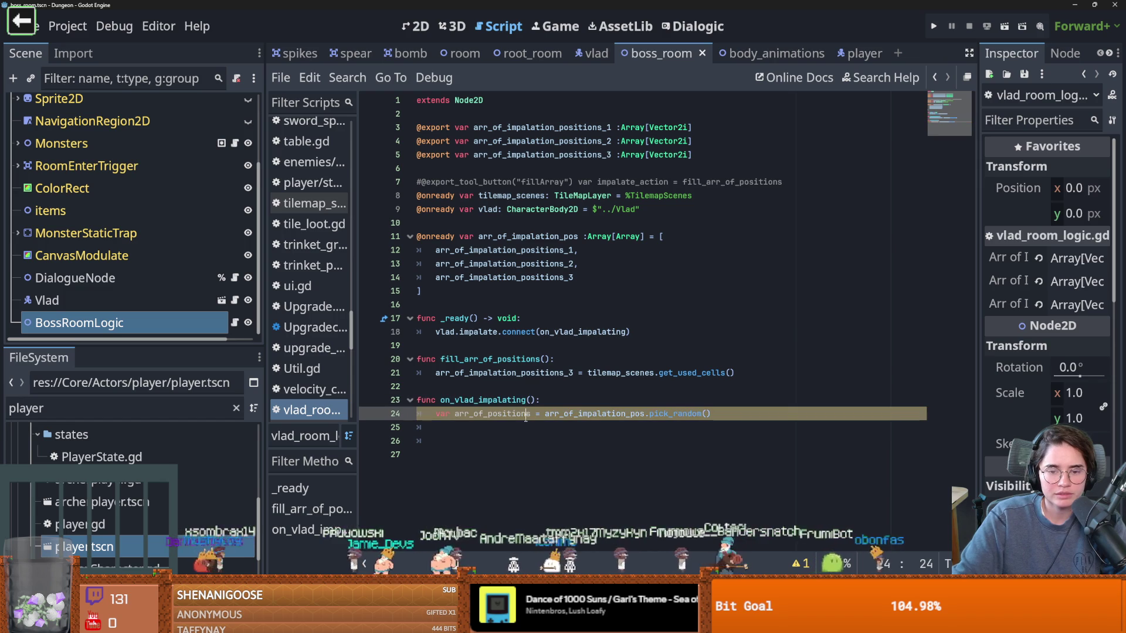
Step: Add a blank line 25 after the random position pick and save the script
{"action": "key", "text": "Return"}
{"action": "key", "text": "ctrl+s"}
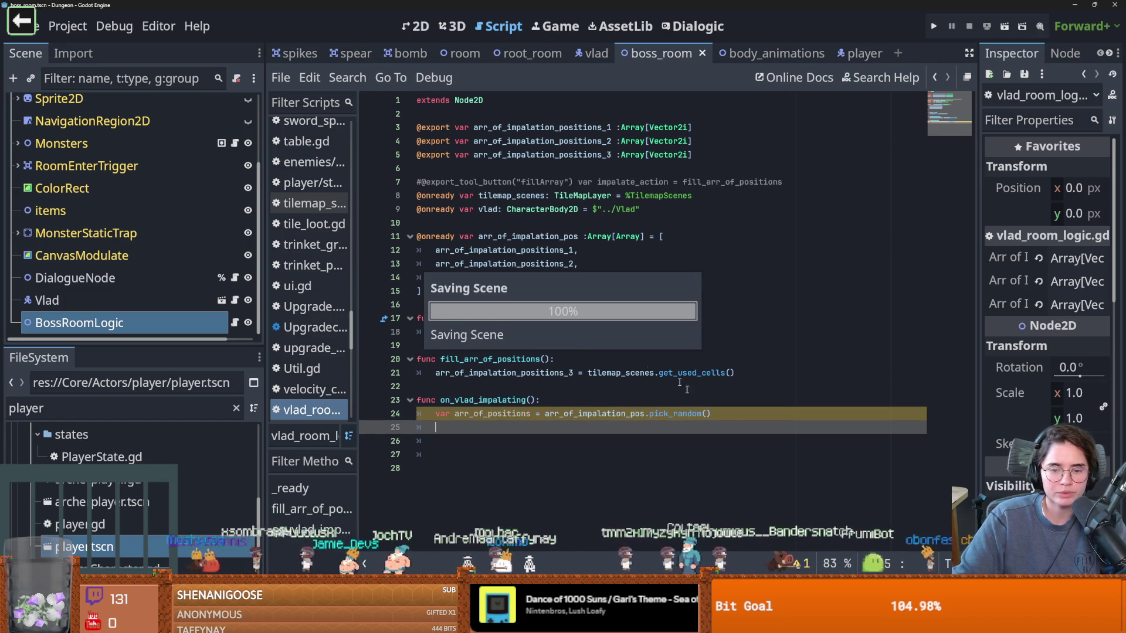
{"action": "double_click", "coordinate": [508, 197]}
{"action": "left_click", "coordinate": [486, 434]}
{"action": "key", "text": "BackSpace"}
{"action": "key", "text": "BackSpace"}
Step: Read the TileMapLayer documentation's methods, then return to line 25
{"action": "left_click", "coordinate": [577, 196], "text": "ctrl"}
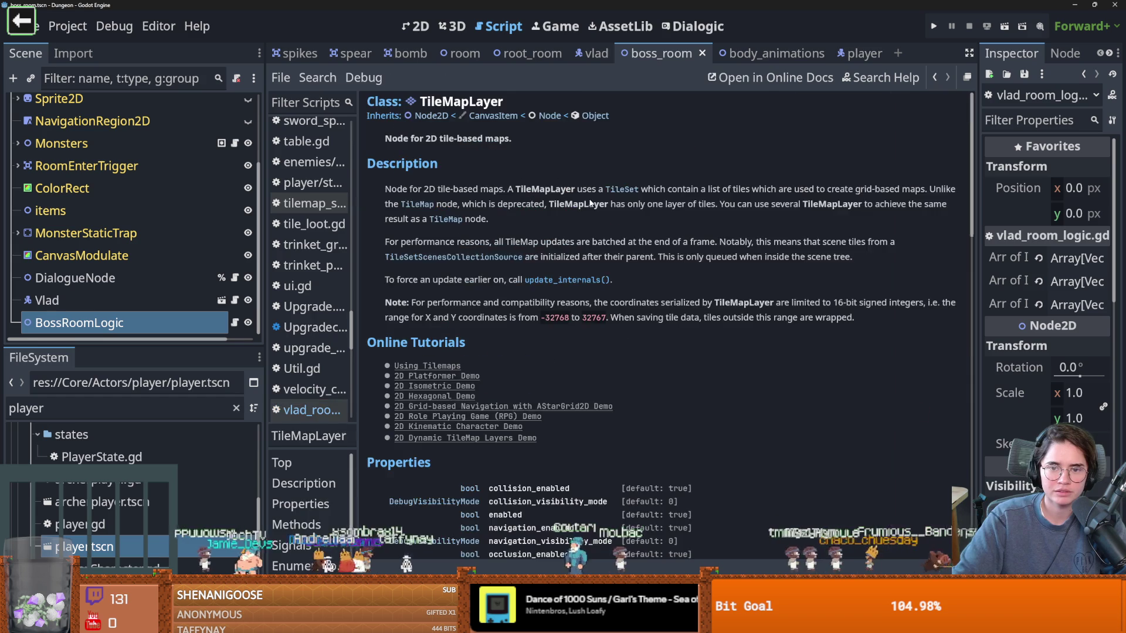
{"action": "scroll", "coordinate": [534, 352], "scroll_direction": "down", "scroll_amount": 15}
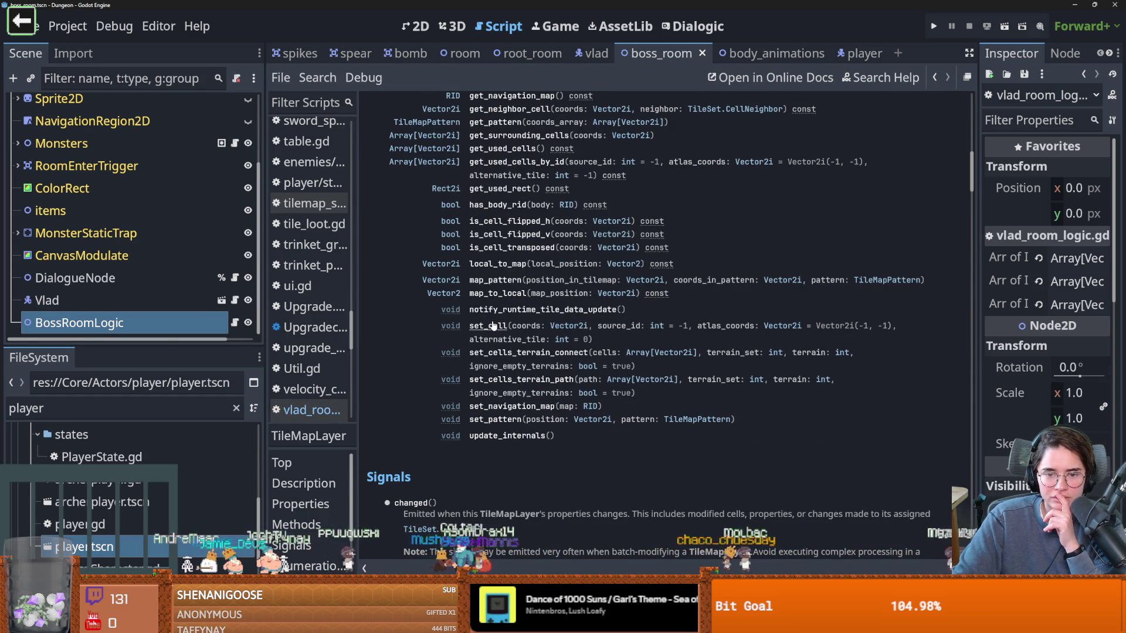
{"action": "left_click", "coordinate": [234, 322]}
{"action": "left_click", "coordinate": [482, 432]}
{"action": "type", "text": "for pos in s"}
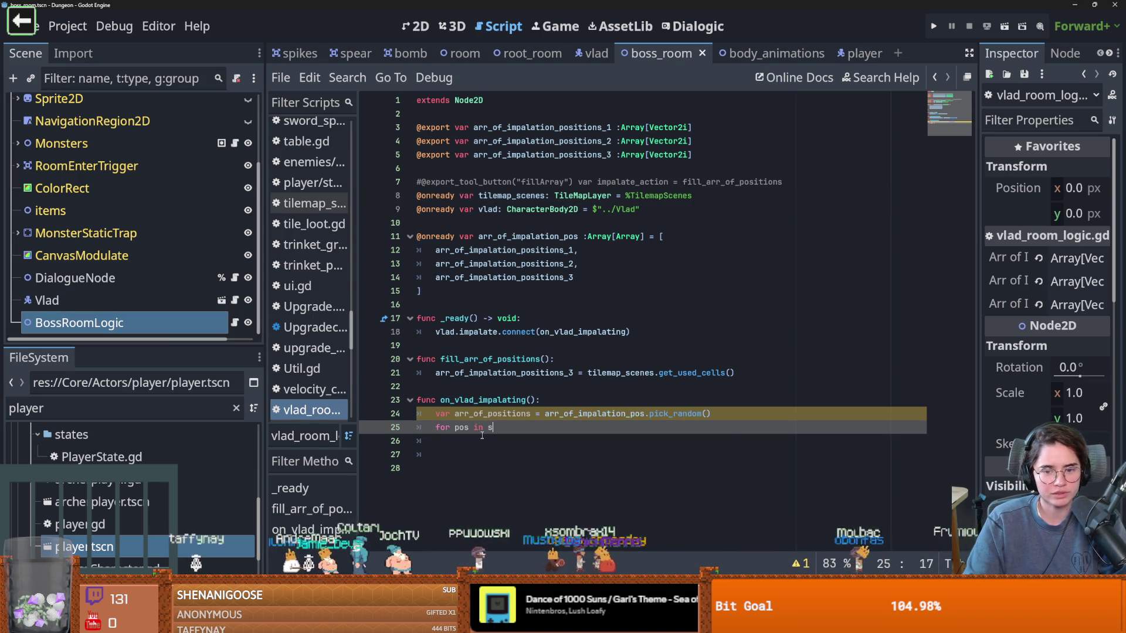
Step: Write a for loop on line 25 iterating over arr_of_positions
{"action": "key", "text": "BackSpace"}
{"action": "type", "text": "arr"}
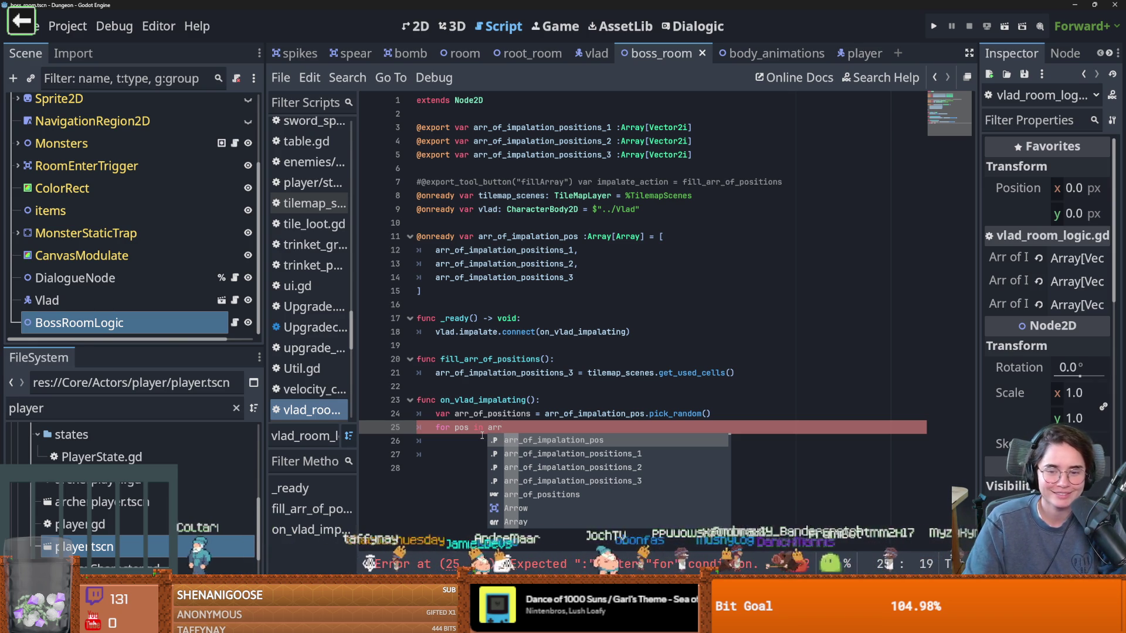
{"action": "key", "text": "Return"}
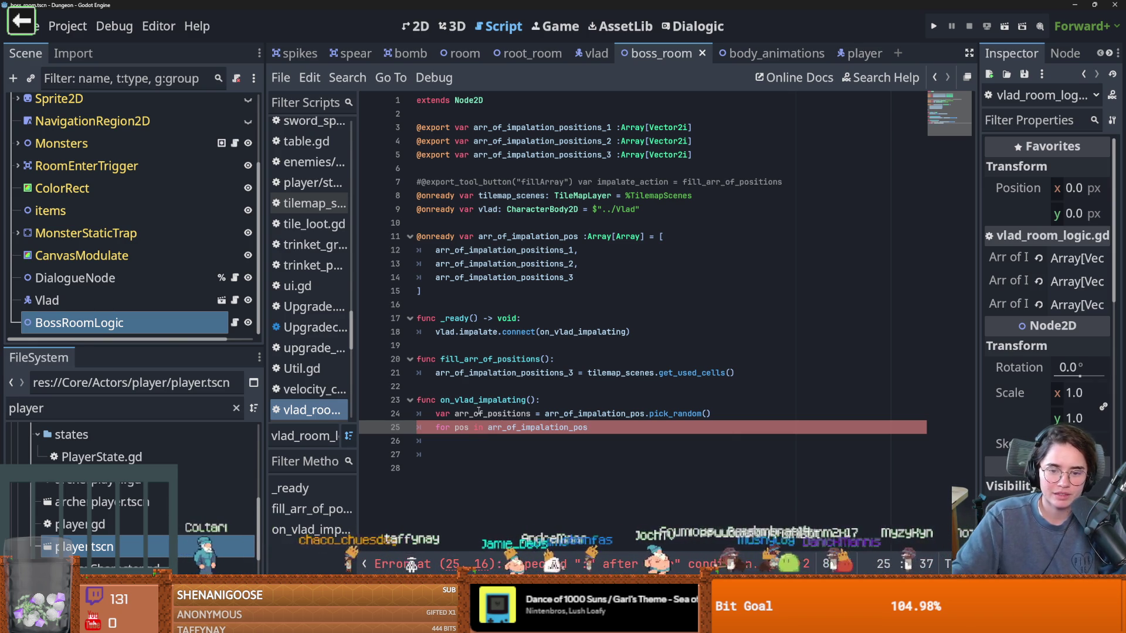
{"action": "double_click", "coordinate": [477, 413]}
{"action": "key", "text": "ctrl+c"}
{"action": "double_click", "coordinate": [586, 428]}
{"action": "key", "text": "ctrl+v"}
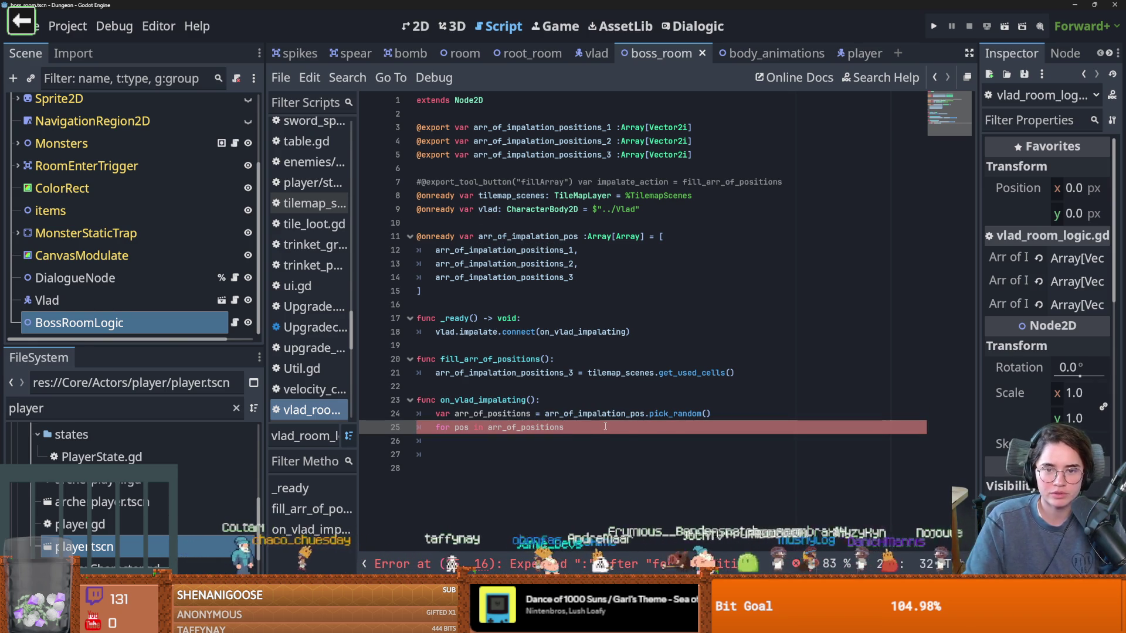
Step: Call tilemap_scenes.set_cell(pos, ) in the loop body and show the TilemapScenes tile list
{"action": "key", "text": "Return"}
{"action": "type", "text": "tile"}
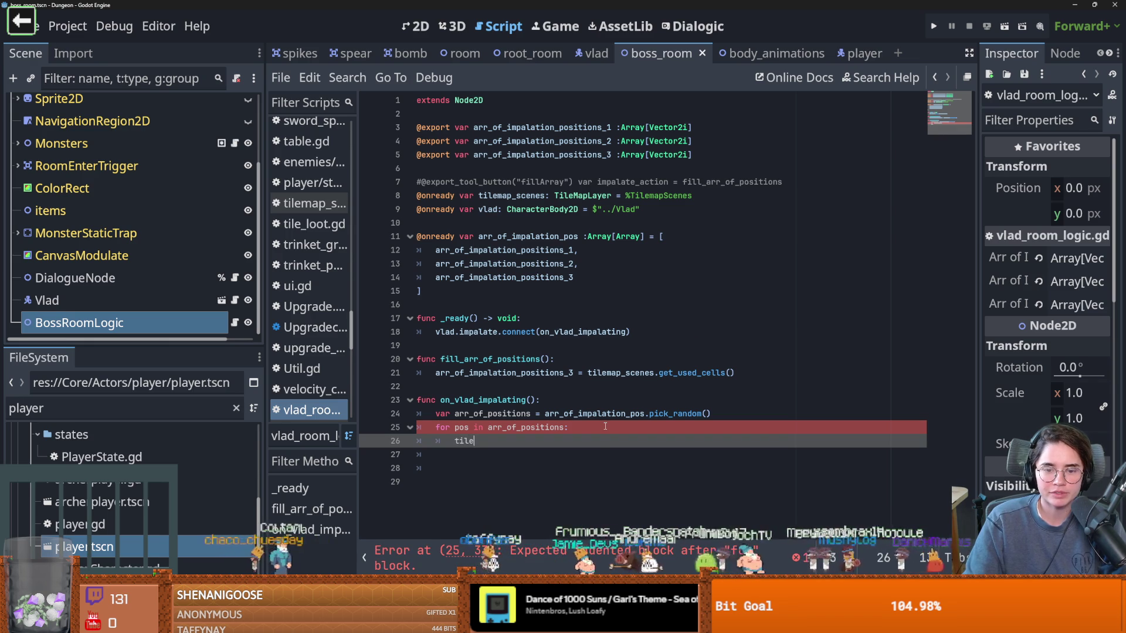
{"action": "key", "text": "Return"}
{"action": "type", "text": "."}
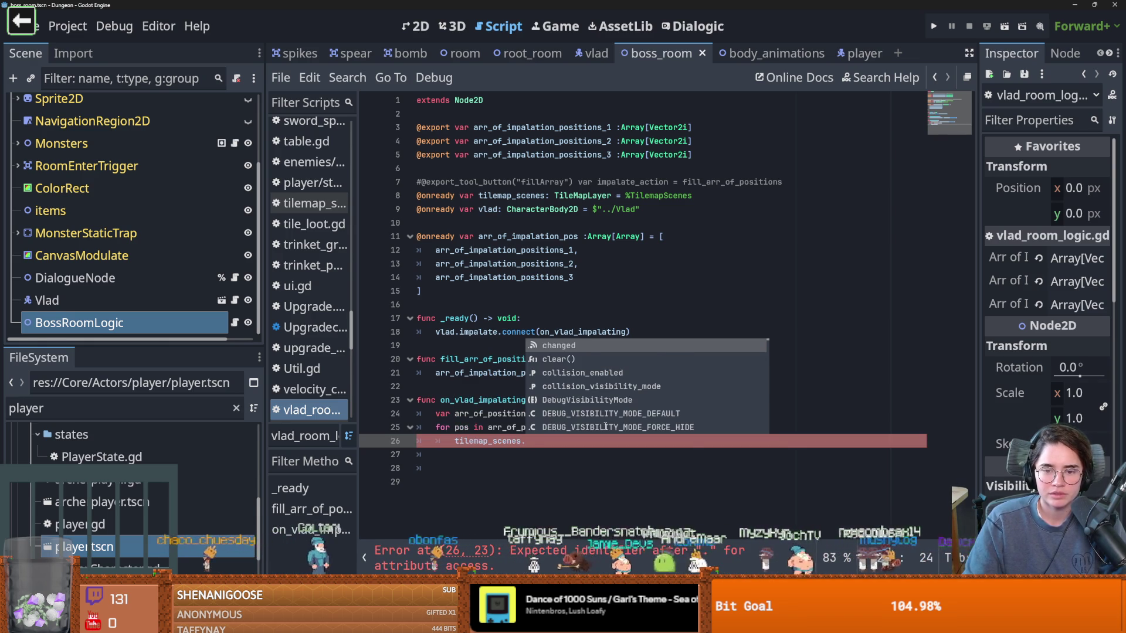
{"action": "type", "text": "set_c"}
{"action": "key", "text": "Return"}
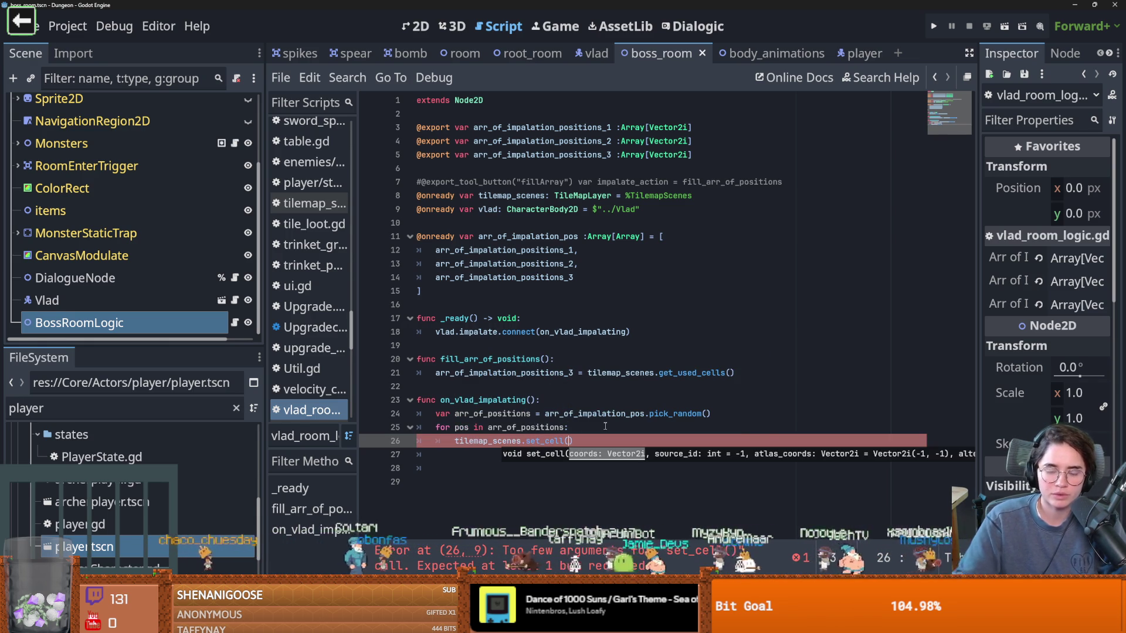
{"action": "type", "text": "pos,"}
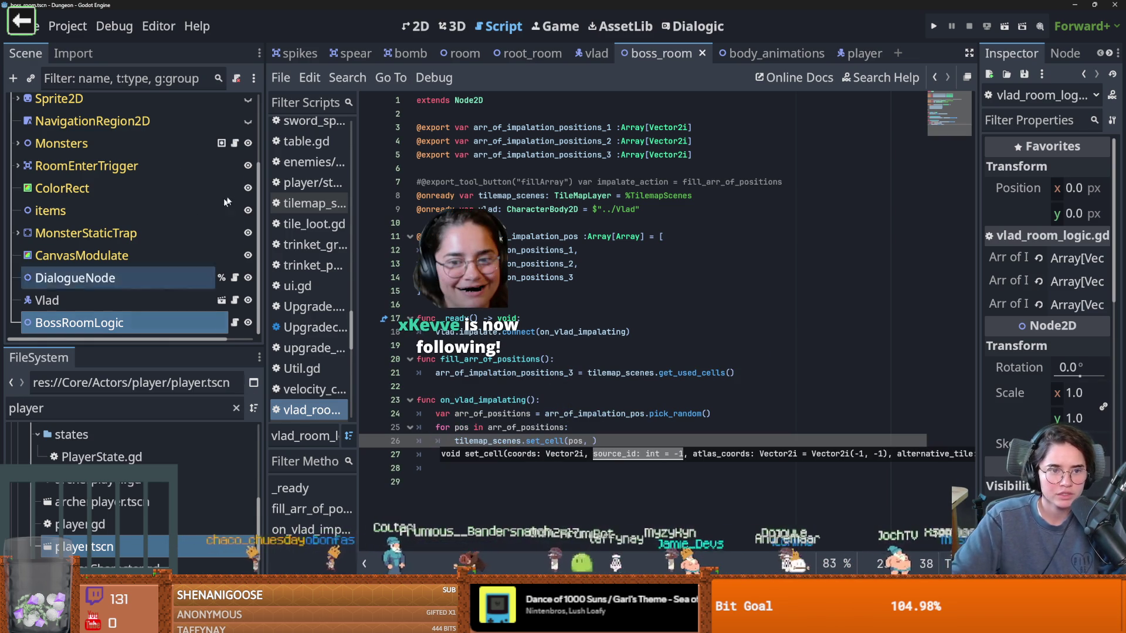
{"action": "scroll", "coordinate": [140, 140], "scroll_direction": "up", "scroll_amount": 3}
{"action": "left_click", "coordinate": [139, 140]}
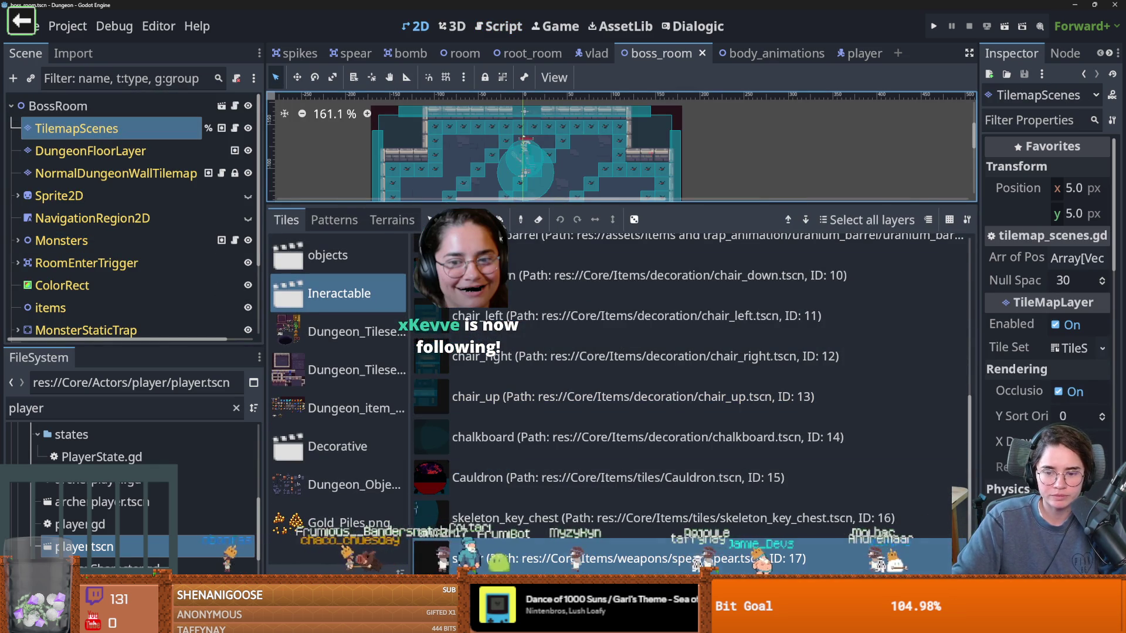
Step: Check the spear scene tile (source ID 1, tile ID 17), then return to vlad_room_logic.gd
{"action": "double_click", "coordinate": [488, 290]}
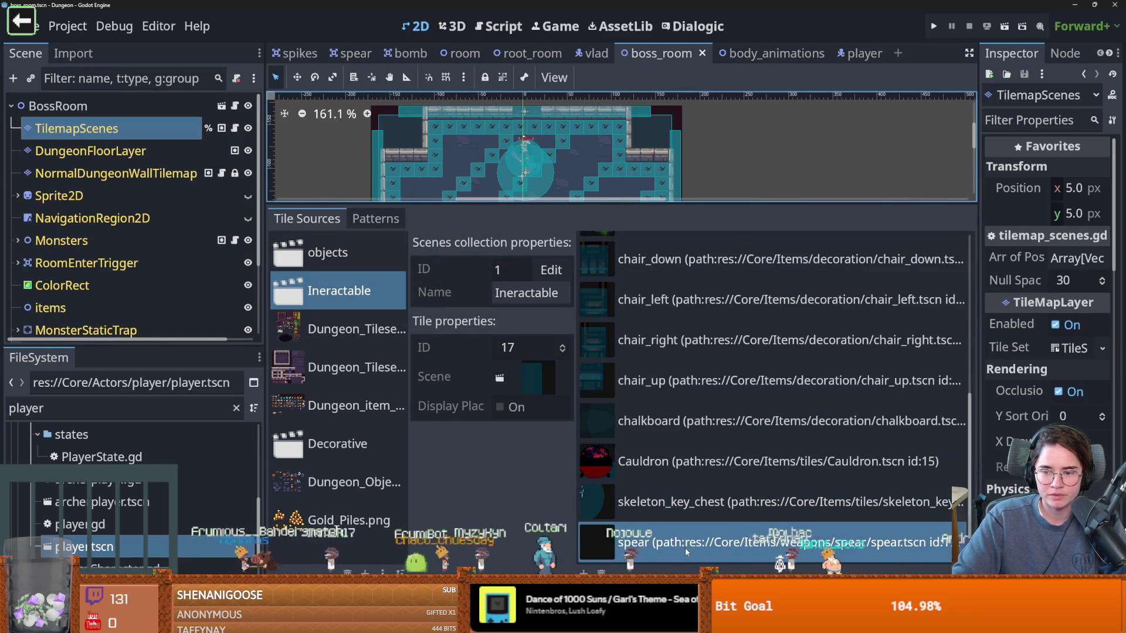
{"action": "scroll", "coordinate": [221, 316], "scroll_direction": "down", "scroll_amount": 3}
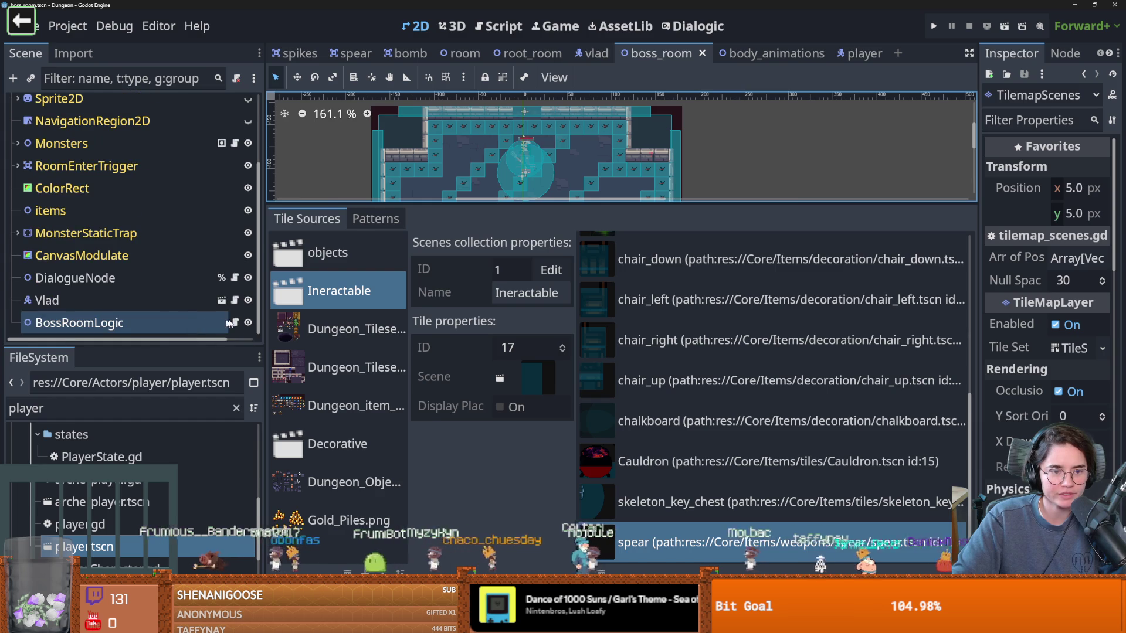
{"action": "left_click", "coordinate": [234, 323]}
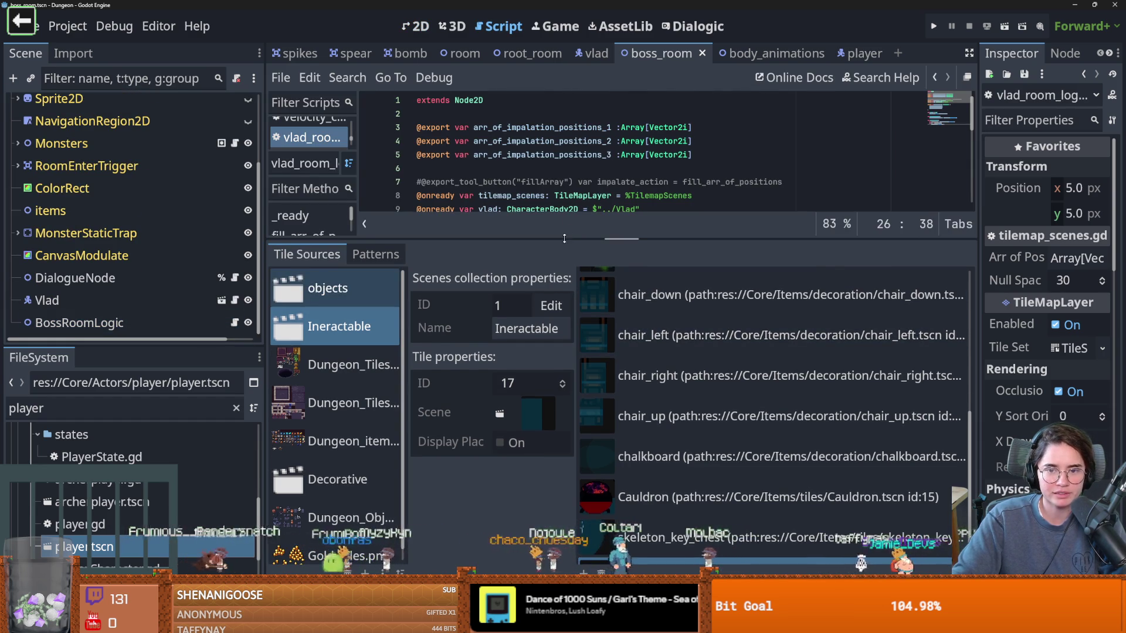
Step: Enlarge the code editor and complete line 26 as set_cell(pos, 1, Vector2.ZERO, 17), then save
{"action": "left_click_drag", "start_coordinate": [564, 238], "coordinate": [564, 467]}
{"action": "scroll", "coordinate": [617, 360], "scroll_direction": "down", "scroll_amount": 2}
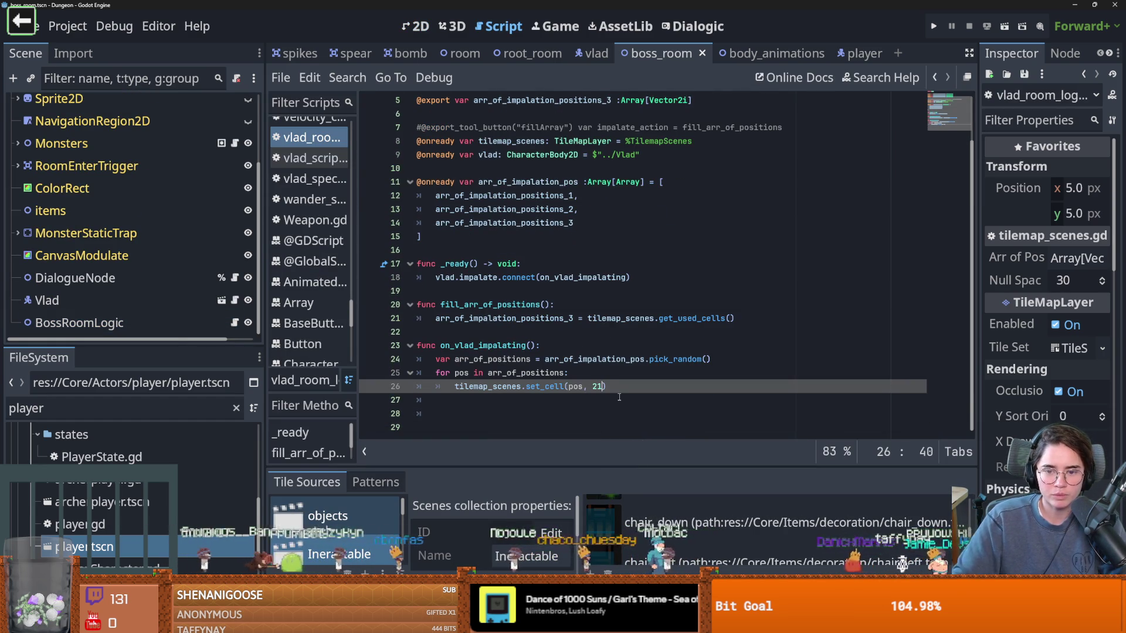
{"action": "type", "text": "1"}
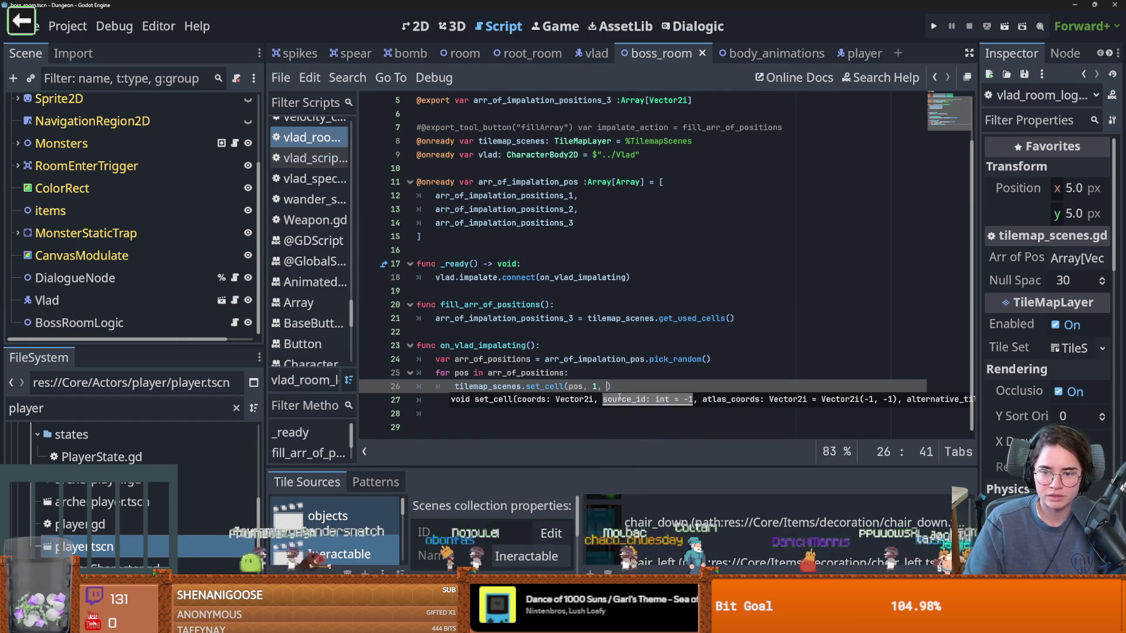
{"action": "key", "text": "BackSpace"}
{"action": "key", "text": "BackSpace"}
{"action": "type", "text": "tor2.ZERO, 17"}
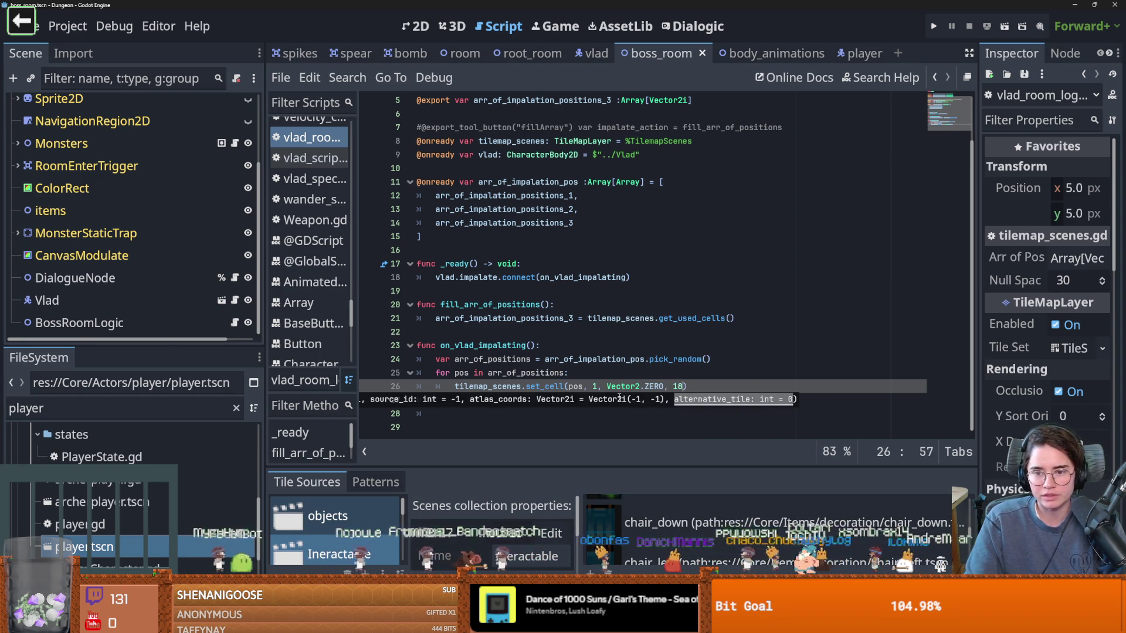
{"action": "key", "text": "ctrl+s"}
{"action": "key", "text": "ctrl+s"}
Step: Review the on_vlad_impalating handler and its uses, save again, and switch to the vlad scene
{"action": "left_click", "coordinate": [545, 387]}
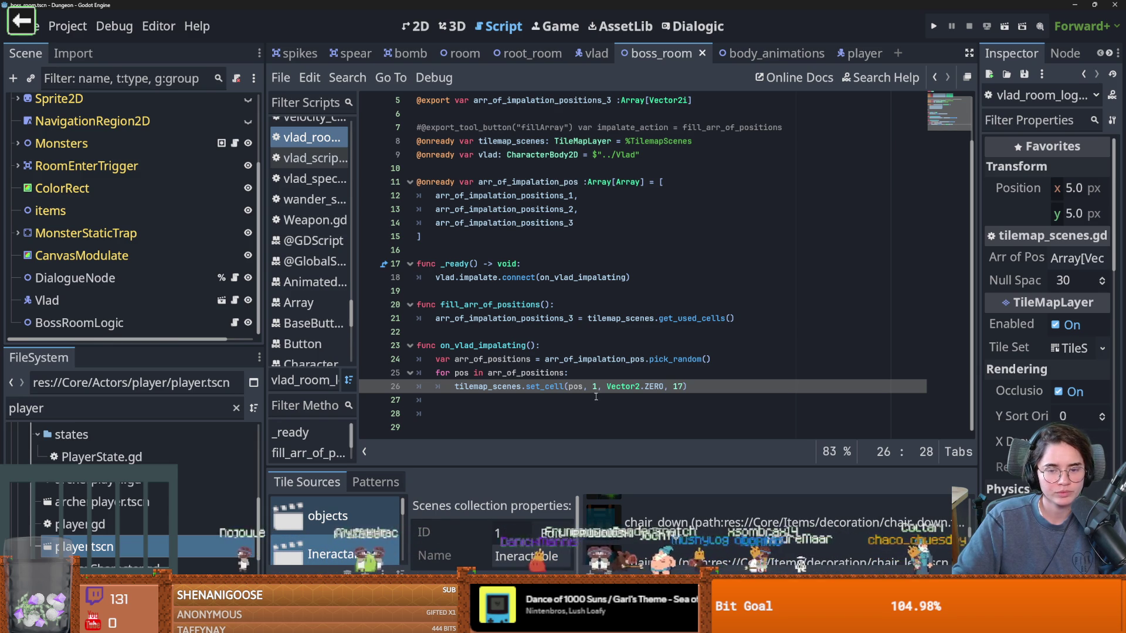
{"action": "left_click", "coordinate": [583, 350]}
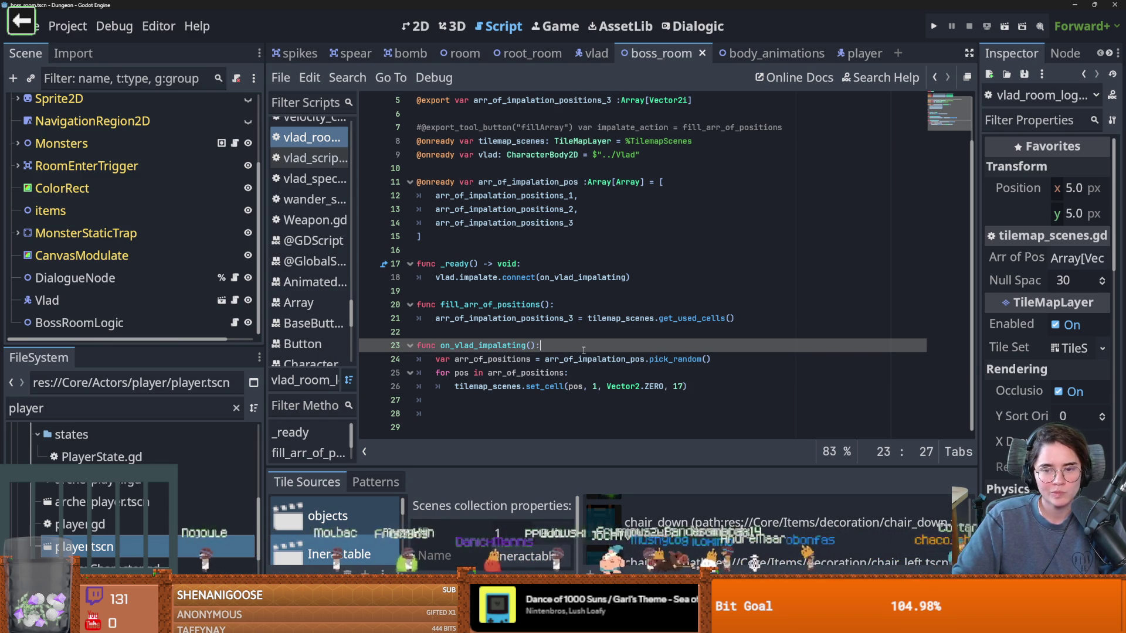
{"action": "left_click", "coordinate": [702, 388]}
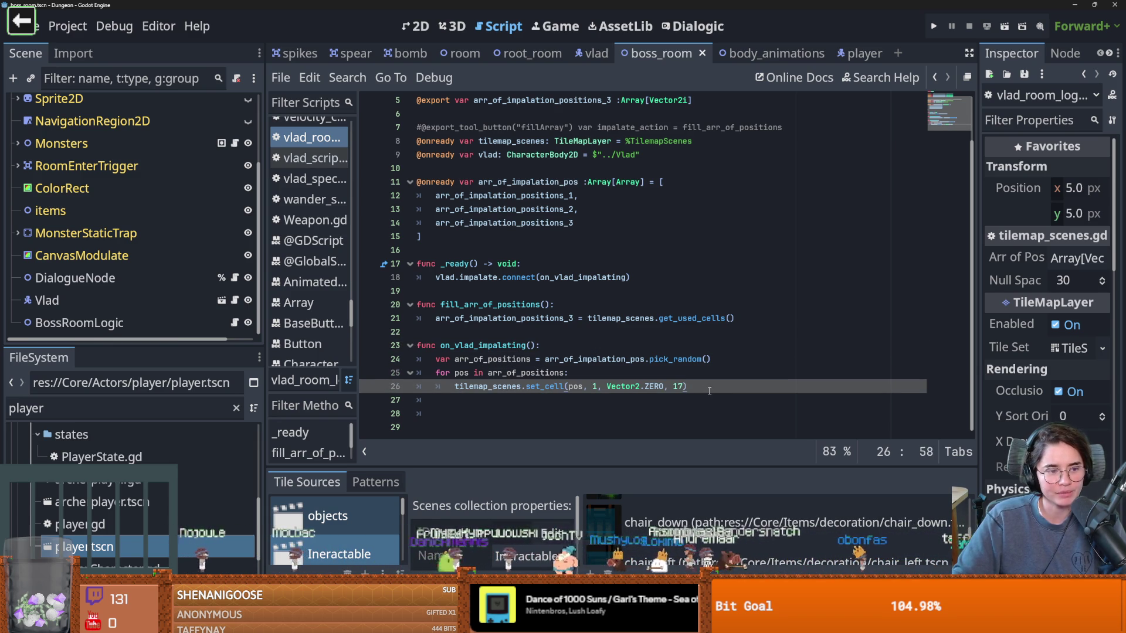
{"action": "key", "text": "ctrl+s"}
{"action": "scroll", "coordinate": [610, 305], "scroll_direction": "up", "scroll_amount": 2}
{"action": "scroll", "coordinate": [630, 329], "scroll_direction": "down", "scroll_amount": 1}
{"action": "left_click", "coordinate": [504, 391]}
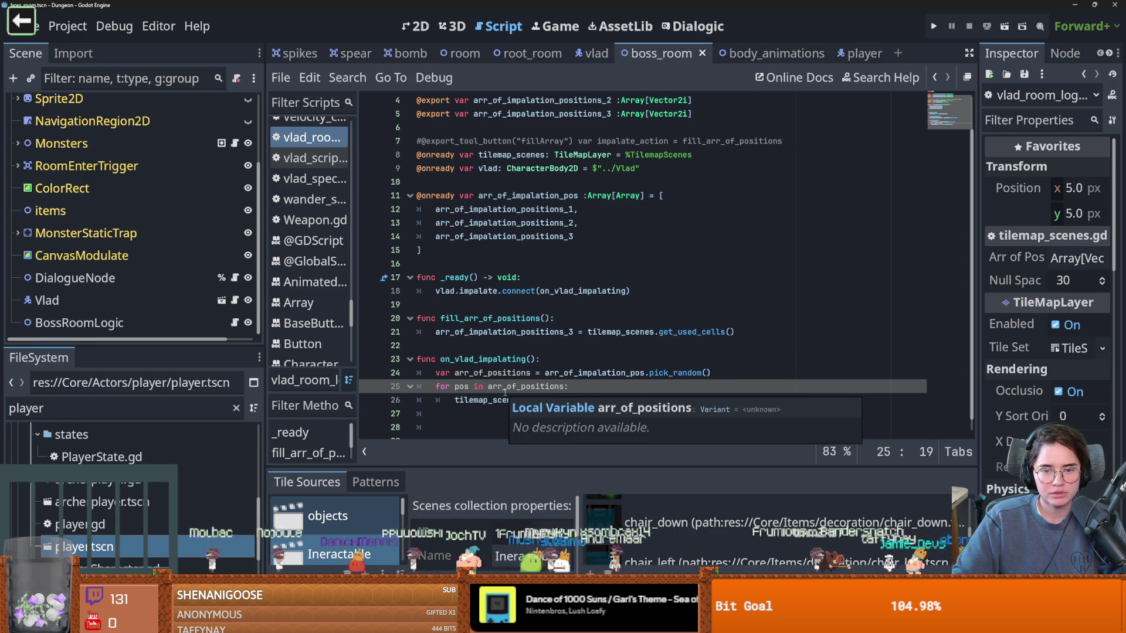
{"action": "double_click", "coordinate": [482, 358]}
{"action": "key", "text": "ctrl+s"}
{"action": "left_click", "coordinate": [596, 53]}
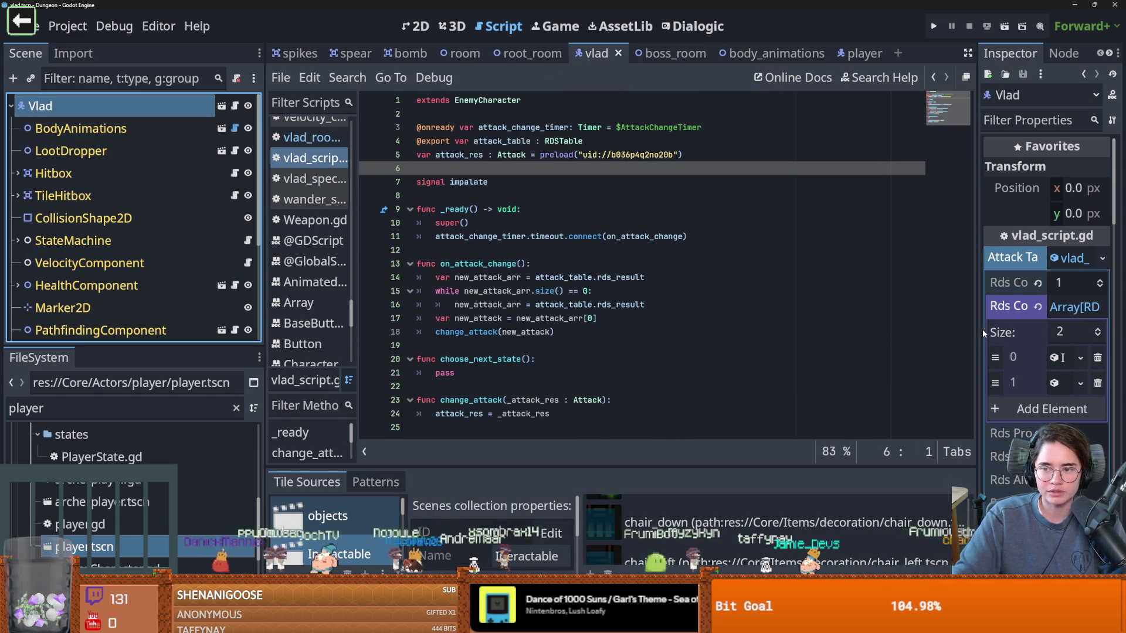
Step: Cut Vlad's Rds Contents array to size 1 so only Impalation remains, then save the scene
{"action": "left_click_drag", "start_coordinate": [976, 331], "coordinate": [691, 314]}
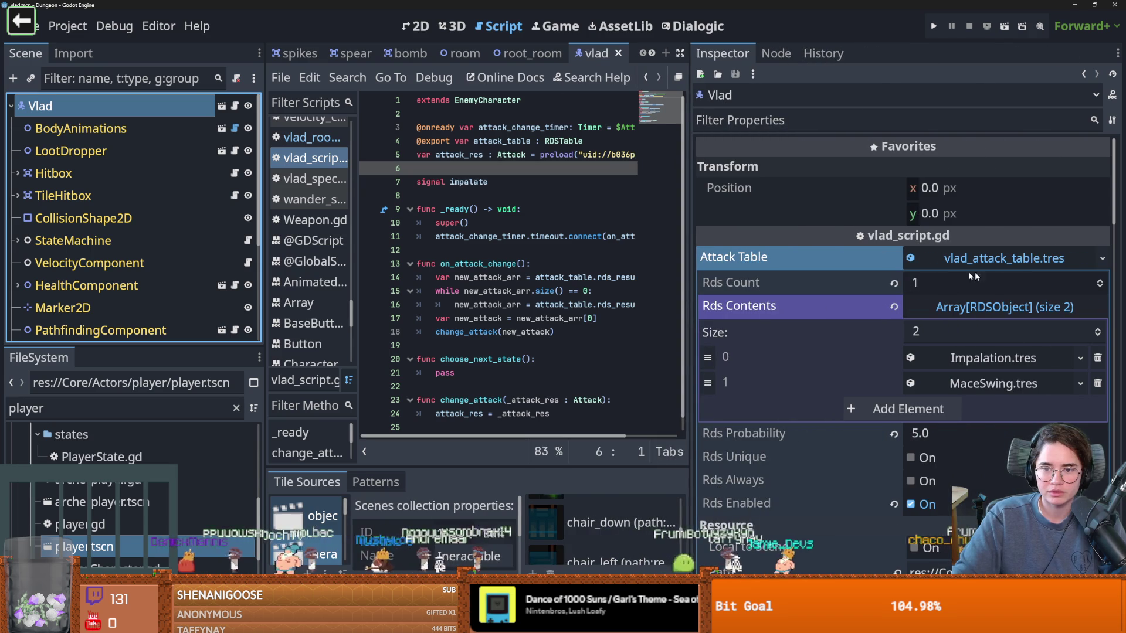
{"action": "left_click", "coordinate": [1100, 284]}
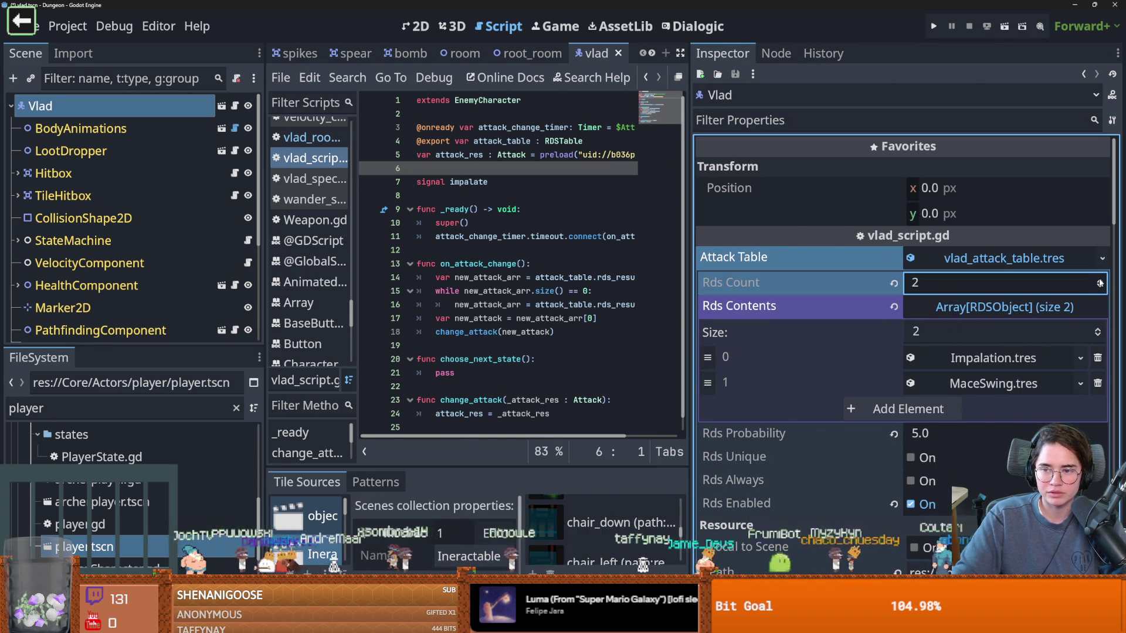
{"action": "left_click_drag", "start_coordinate": [1101, 283], "coordinate": [944, 282]}
{"action": "left_click", "coordinate": [936, 338]}
{"action": "type", "text": "1"}
{"action": "key", "text": "Return"}
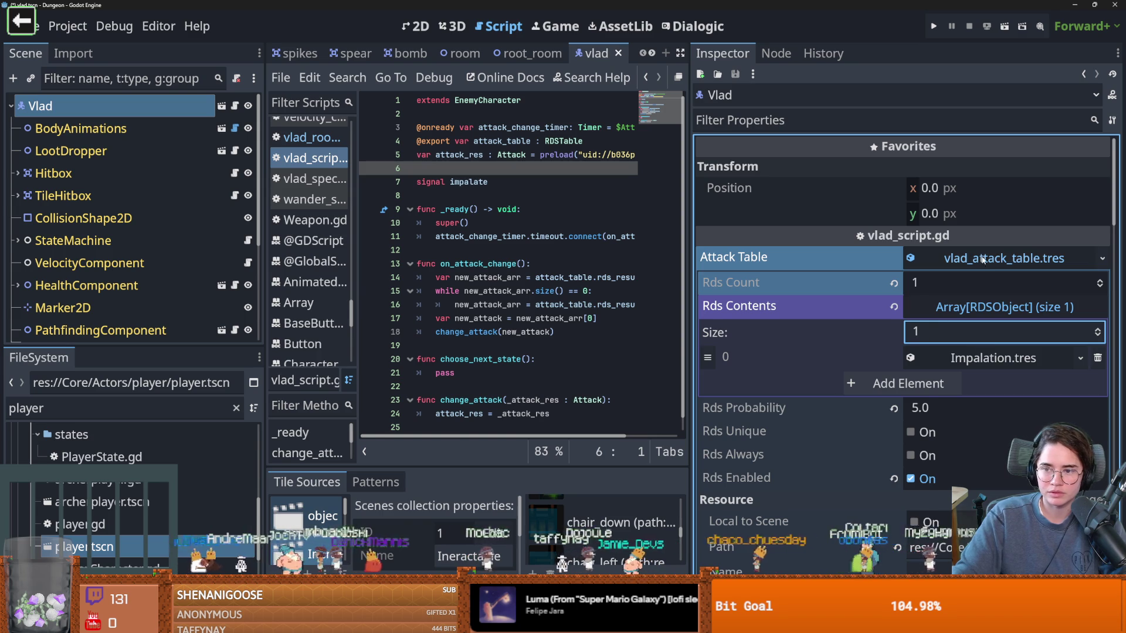
{"action": "left_click", "coordinate": [983, 259]}
{"action": "key", "text": "ctrl+s"}
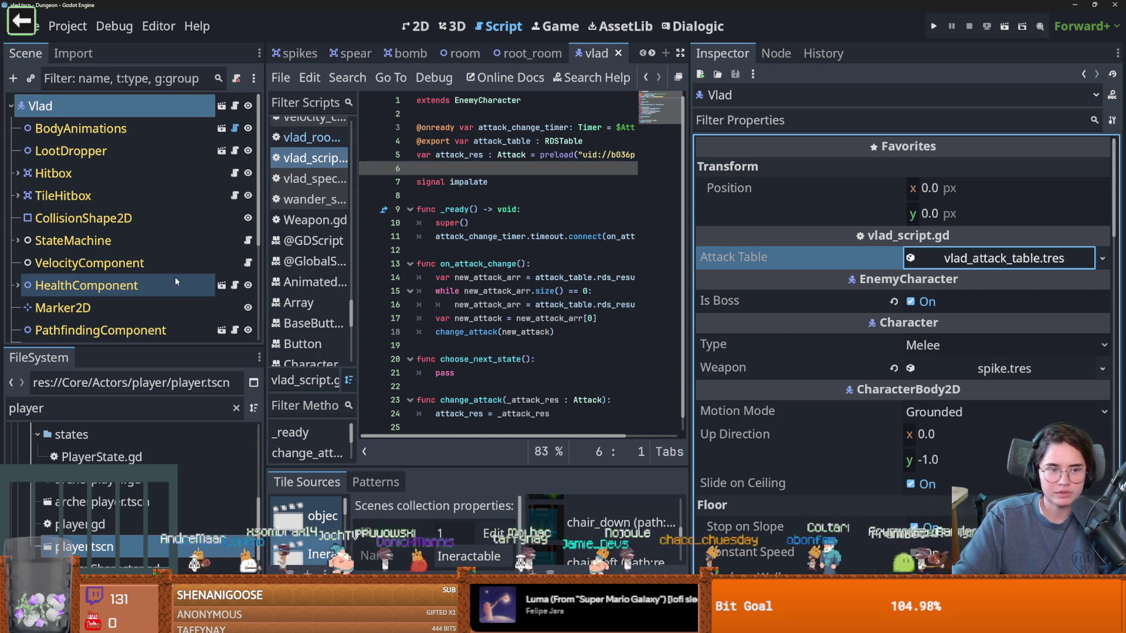
Step: Return to the Vlad script, widen the code editor and select choose_next_state on line 20
{"action": "left_click", "coordinate": [235, 105]}
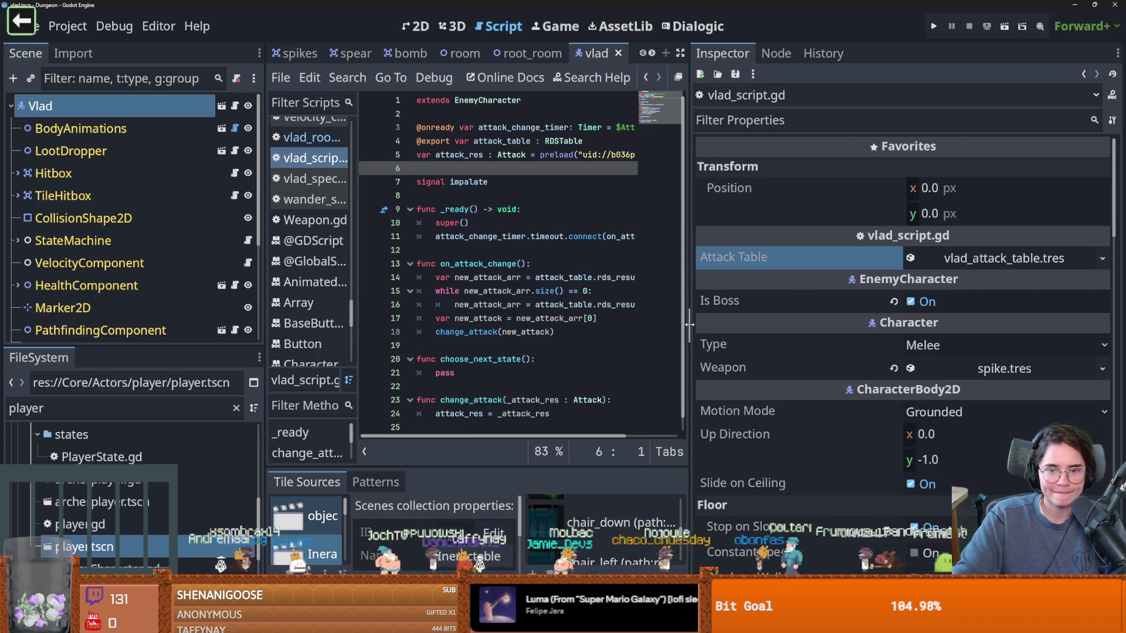
{"action": "left_click_drag", "start_coordinate": [681, 330], "coordinate": [847, 330]}
{"action": "left_click", "coordinate": [494, 358]}
{"action": "double_click", "coordinate": [494, 359]}
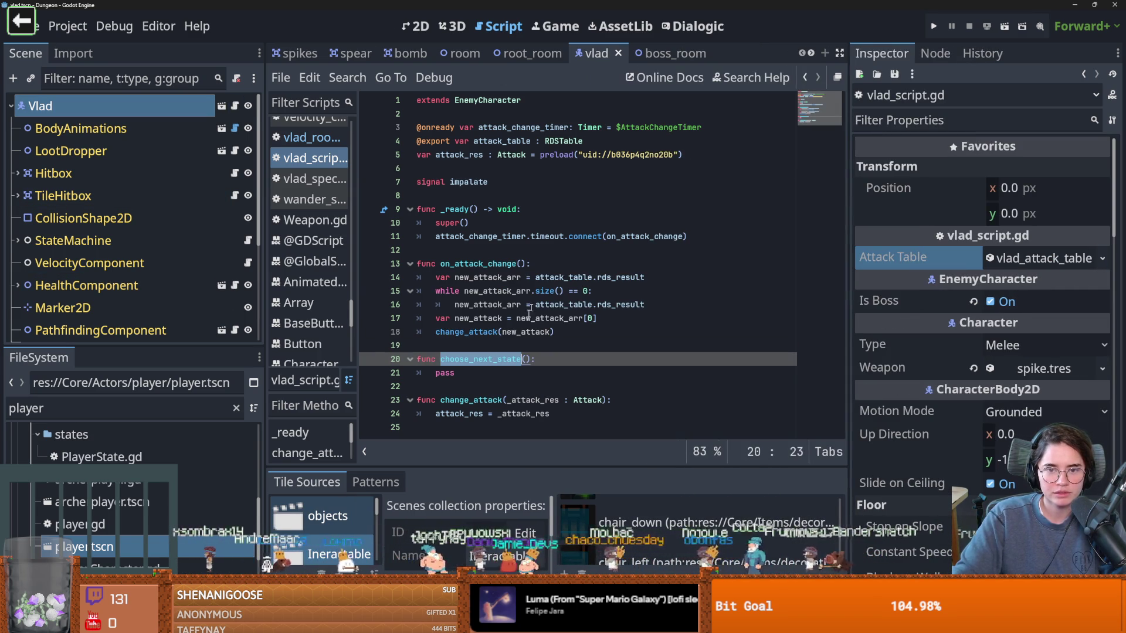
Step: Find boss_attack_state under StateMachine and copy state_transition(%chase_state) from EnemyCharacter.gd
{"action": "double_click", "coordinate": [492, 375]}
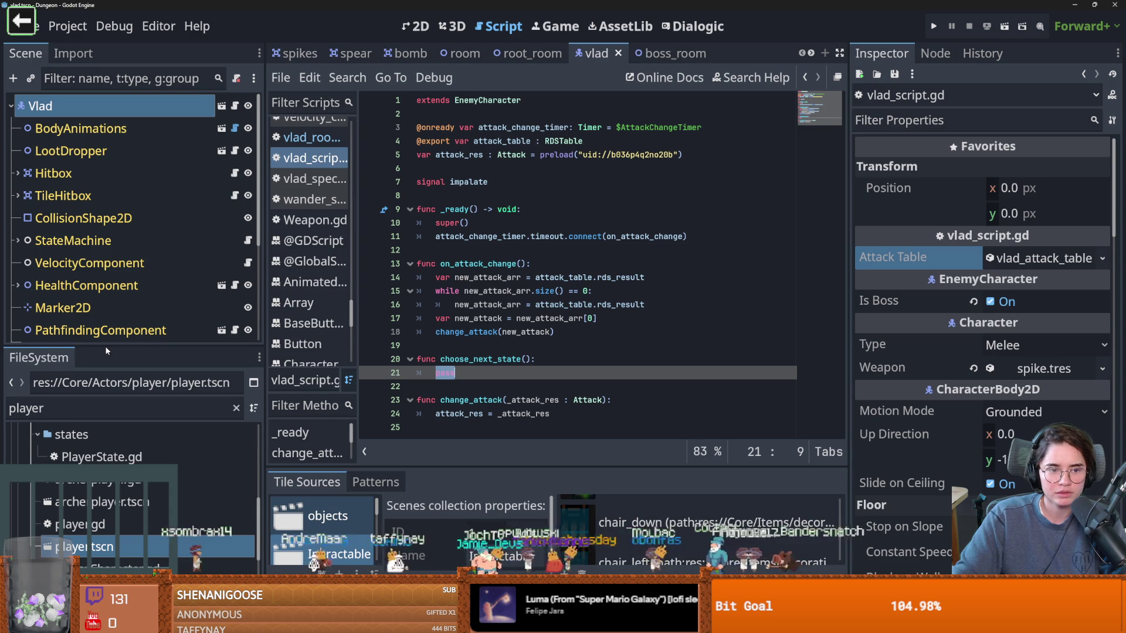
{"action": "left_click_drag", "start_coordinate": [105, 350], "coordinate": [105, 530]}
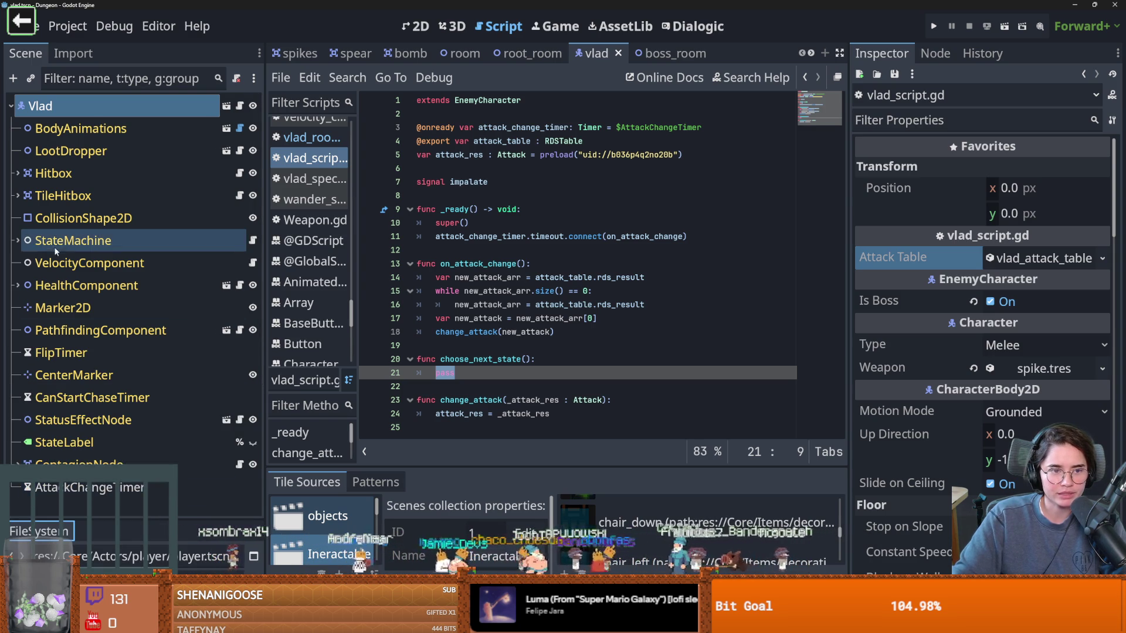
{"action": "left_click", "coordinate": [18, 240]}
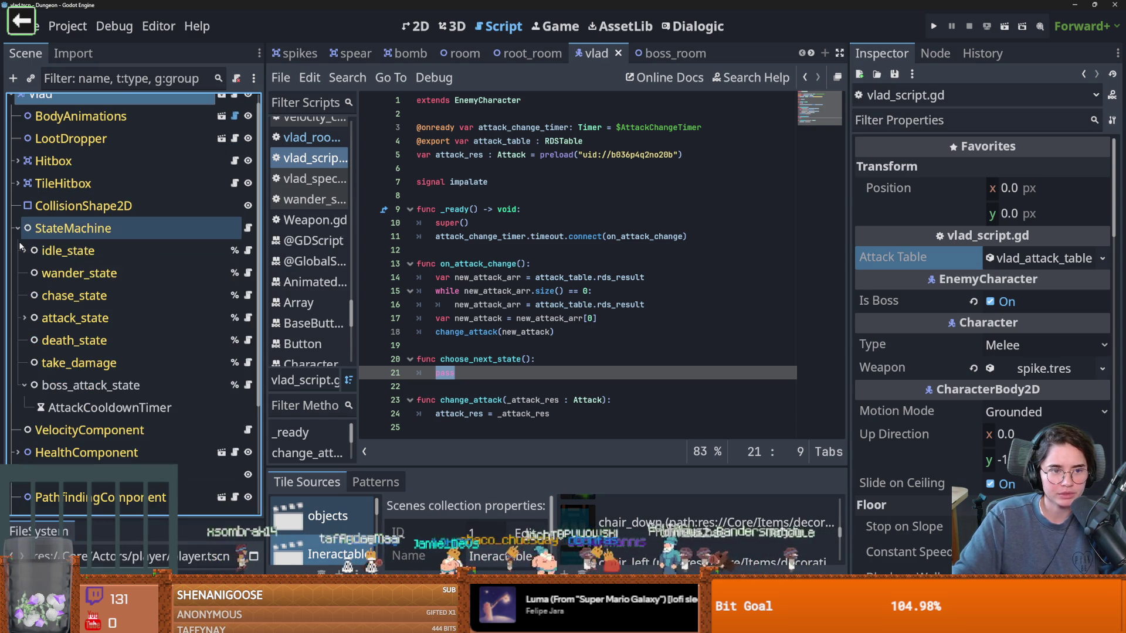
{"action": "left_click", "coordinate": [94, 386]}
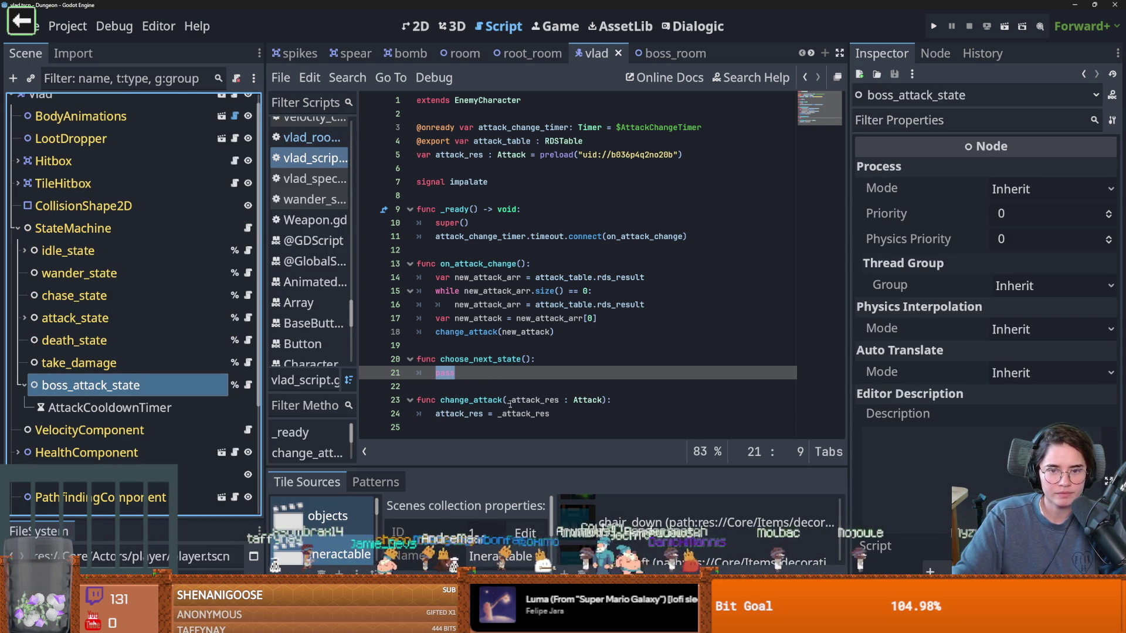
{"action": "left_click", "coordinate": [489, 100], "text": "ctrl"}
{"action": "scroll", "coordinate": [576, 290], "scroll_direction": "down", "scroll_amount": 6}
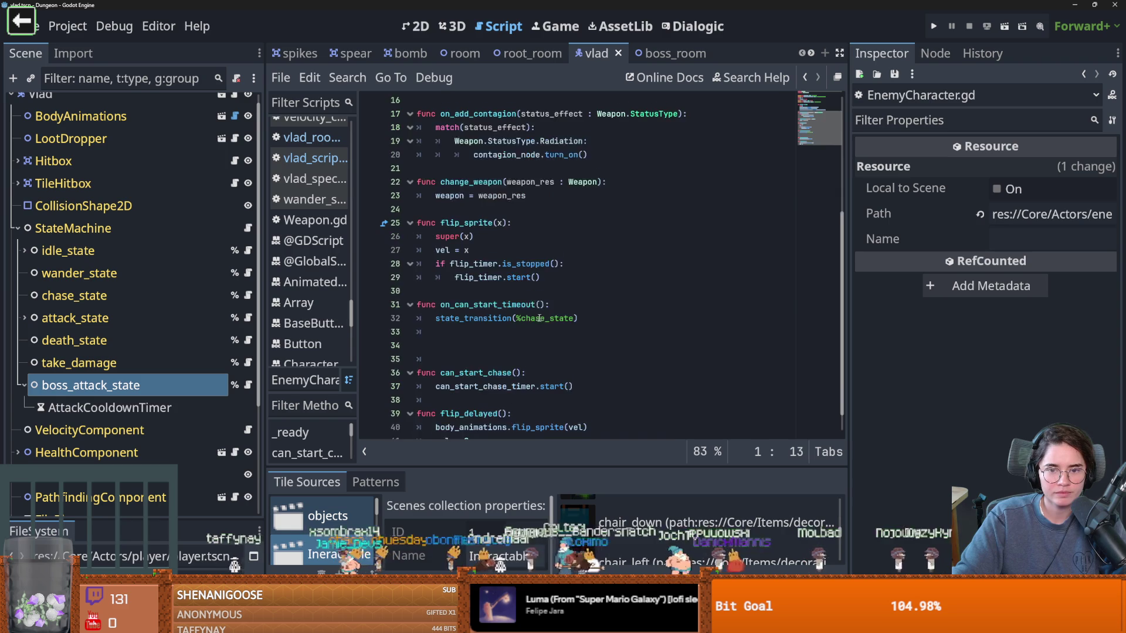
{"action": "left_click", "coordinate": [576, 290]}
{"action": "key", "text": "shift+Home"}
{"action": "key", "text": "ctrl+c"}
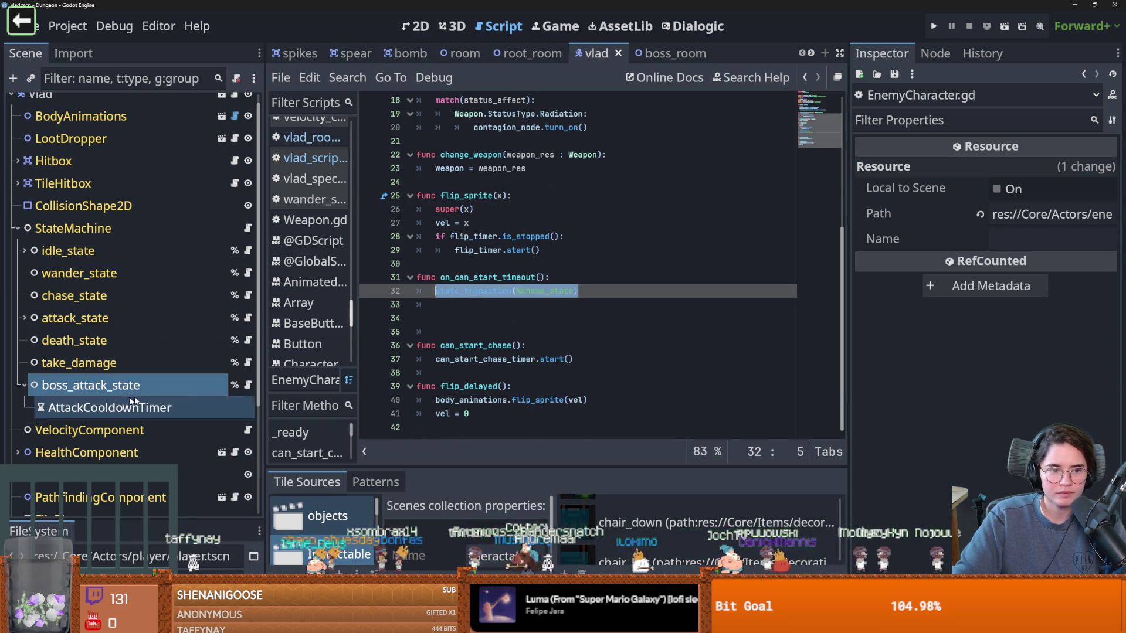
{"action": "scroll", "coordinate": [234, 111], "scroll_direction": "up", "scroll_amount": 1}
Step: Replace pass on line 21 with state_transition(%boss_attack_state) and save
{"action": "left_click", "coordinate": [235, 105]}
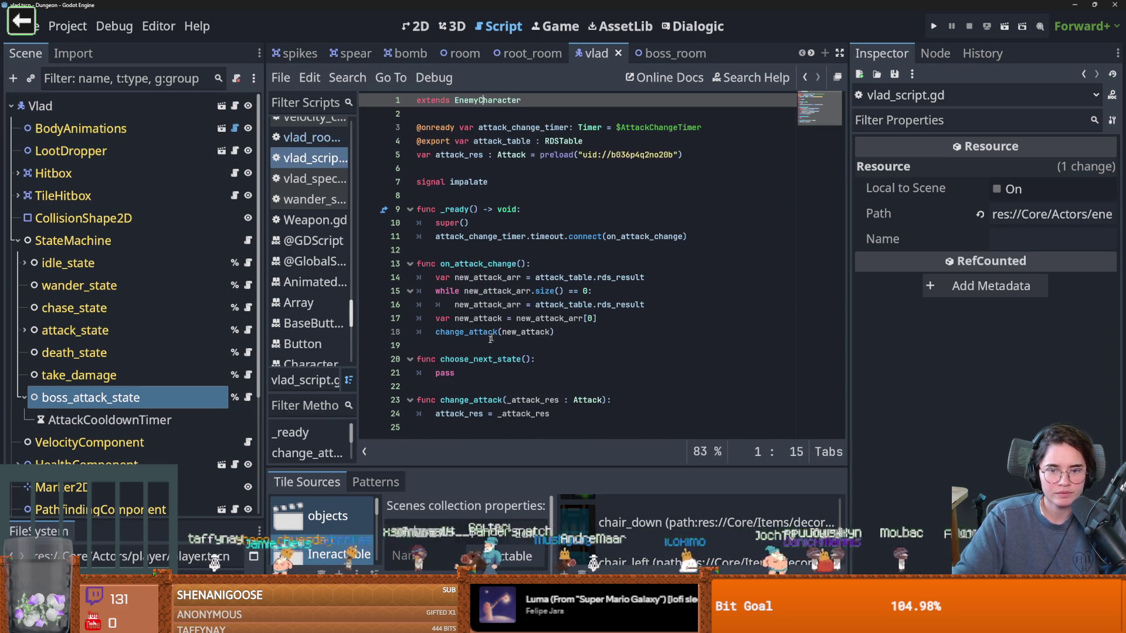
{"action": "left_click", "coordinate": [452, 373]}
{"action": "double_click", "coordinate": [445, 373]}
{"action": "key", "text": "ctrl+v"}
{"action": "left_click_drag", "start_coordinate": [572, 373], "coordinate": [516, 373]}
{"action": "key", "text": "BackSpace"}
{"action": "left_click_drag", "start_coordinate": [88, 398], "coordinate": [516, 373]}
{"action": "key", "text": "ctrl+s"}
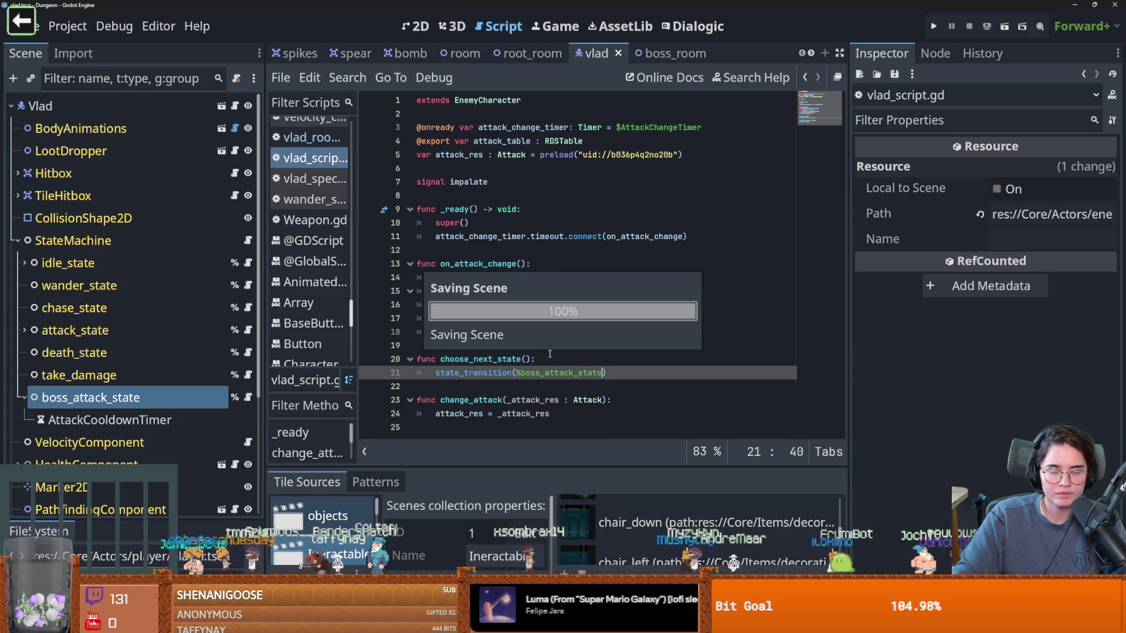
Step: Review the new call on line 21, then open Vlad's special attack script
{"action": "double_click", "coordinate": [487, 359]}
{"action": "scroll", "coordinate": [212, 394], "scroll_direction": "down", "scroll_amount": 5}
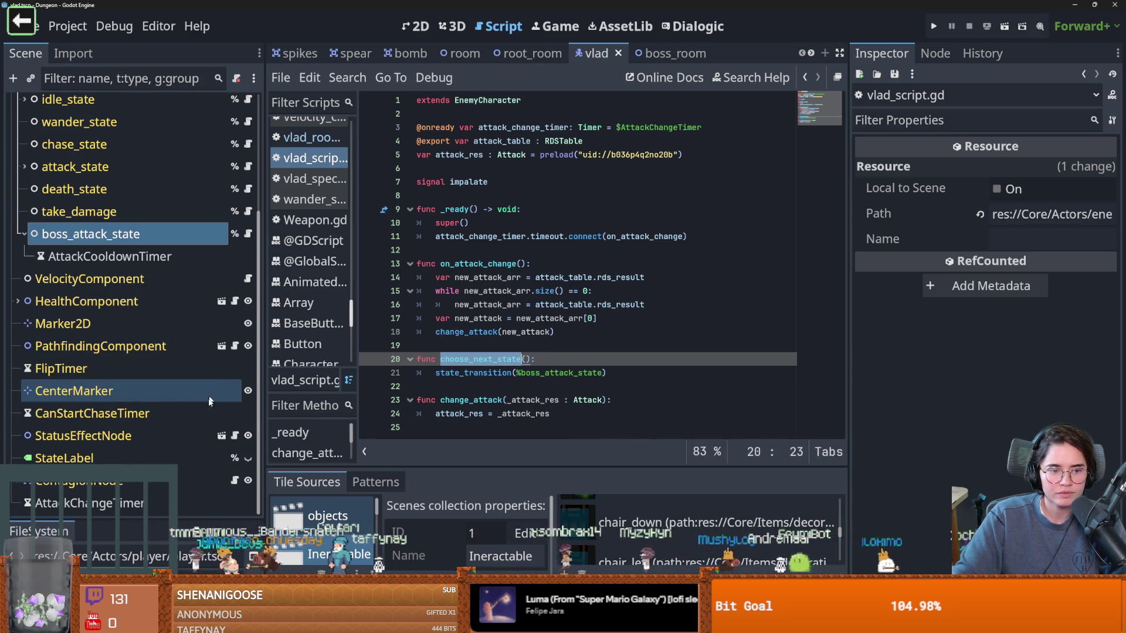
{"action": "scroll", "coordinate": [198, 434], "scroll_direction": "up", "scroll_amount": 3}
{"action": "scroll", "coordinate": [198, 435], "scroll_direction": "up", "scroll_amount": 2}
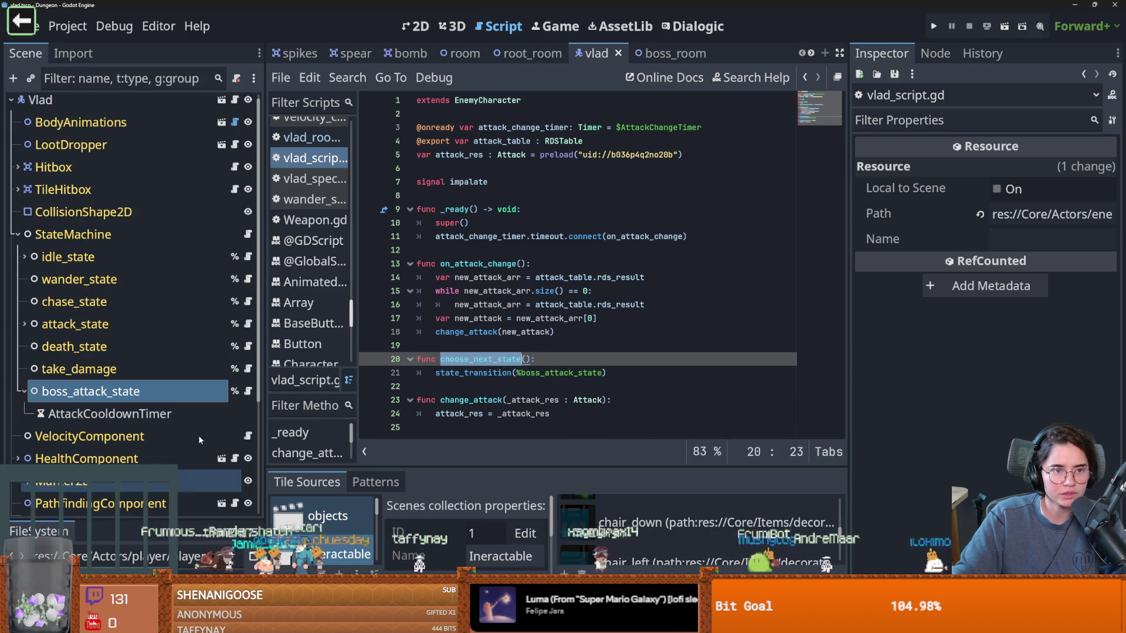
{"action": "left_click", "coordinate": [18, 241]}
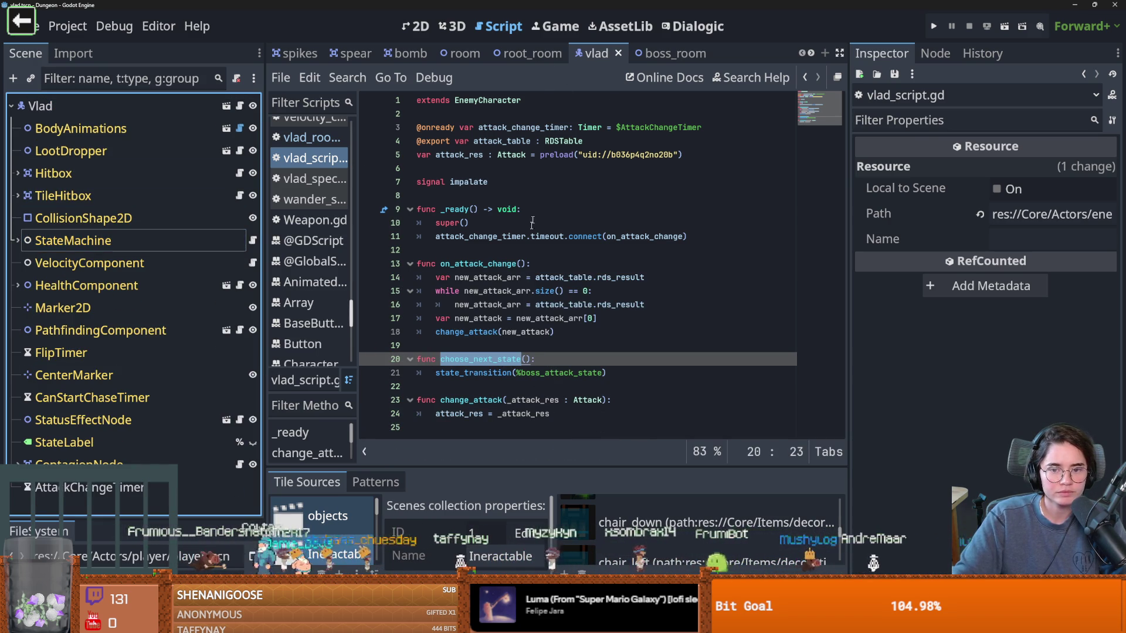
{"action": "double_click", "coordinate": [542, 373]}
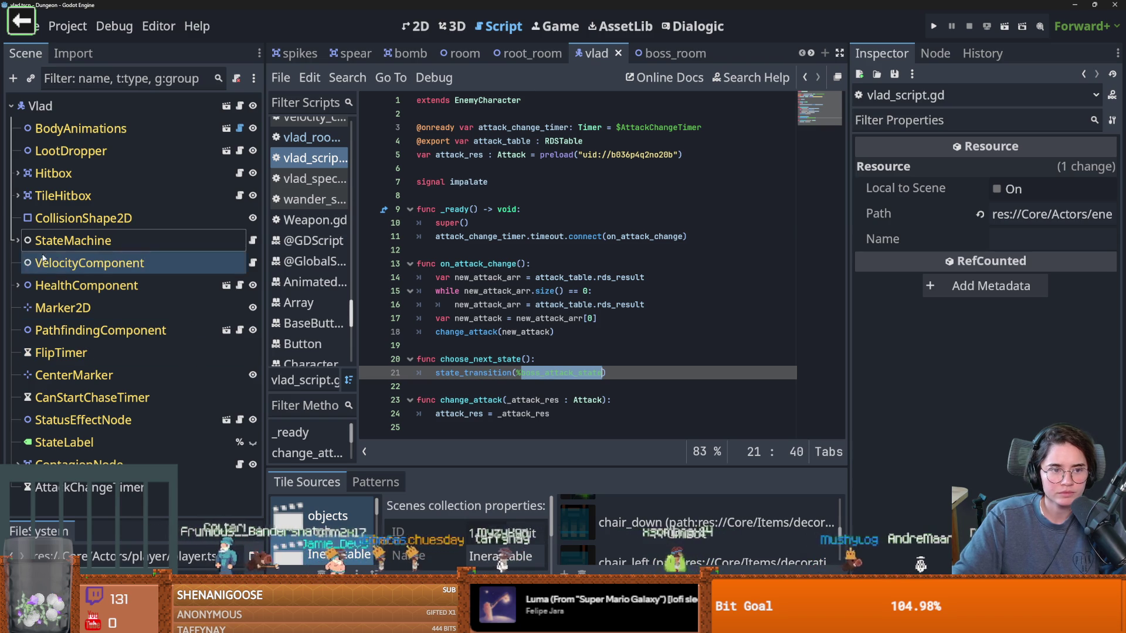
{"action": "left_click", "coordinate": [17, 240]}
{"action": "left_click", "coordinate": [249, 391]}
Step: Browse vlad_special.gd and highlight the uses of target on line 44
{"action": "scroll", "coordinate": [512, 323], "scroll_direction": "up", "scroll_amount": 3}
{"action": "scroll", "coordinate": [514, 326], "scroll_direction": "down", "scroll_amount": 3}
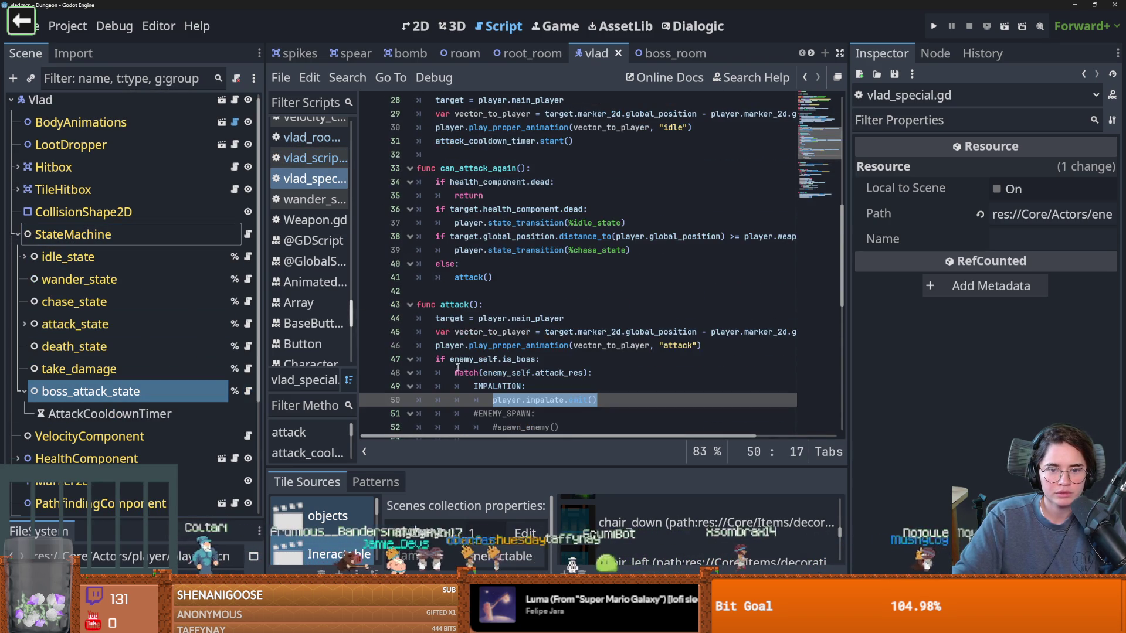
{"action": "double_click", "coordinate": [450, 318]}
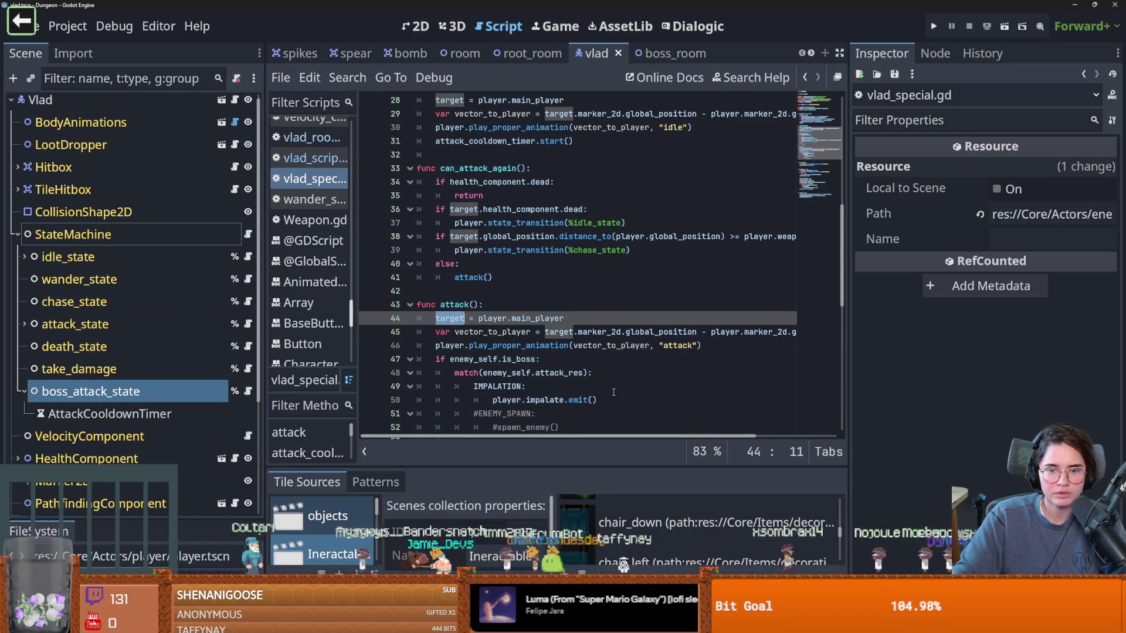
{"action": "scroll", "coordinate": [586, 375], "scroll_direction": "up", "scroll_amount": 9}
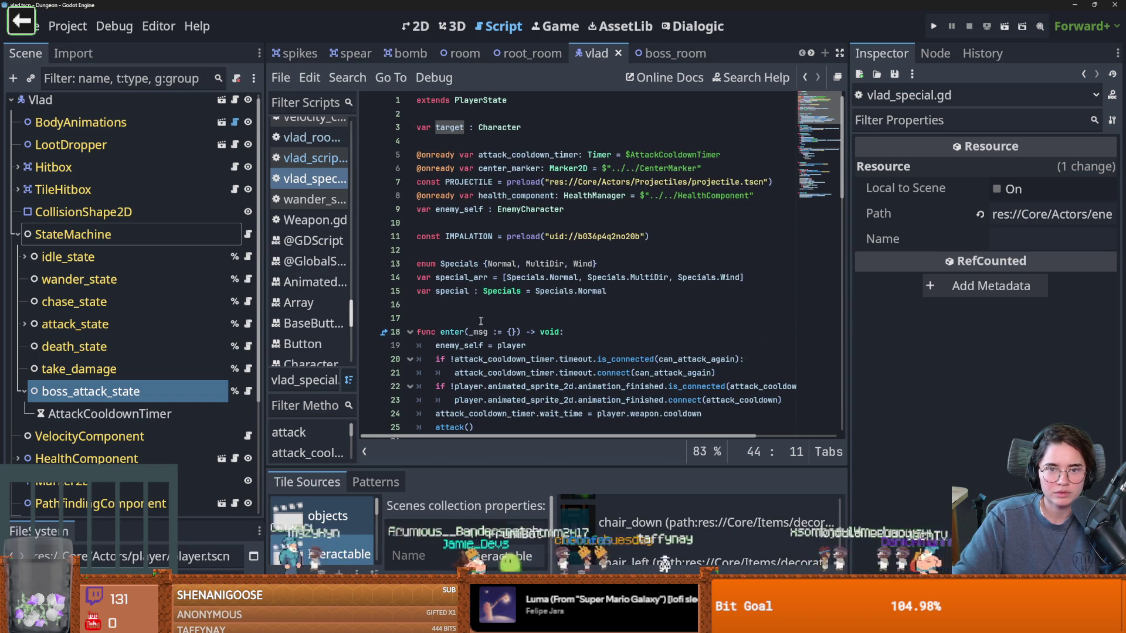
{"action": "scroll", "coordinate": [477, 320], "scroll_direction": "down", "scroll_amount": 2}
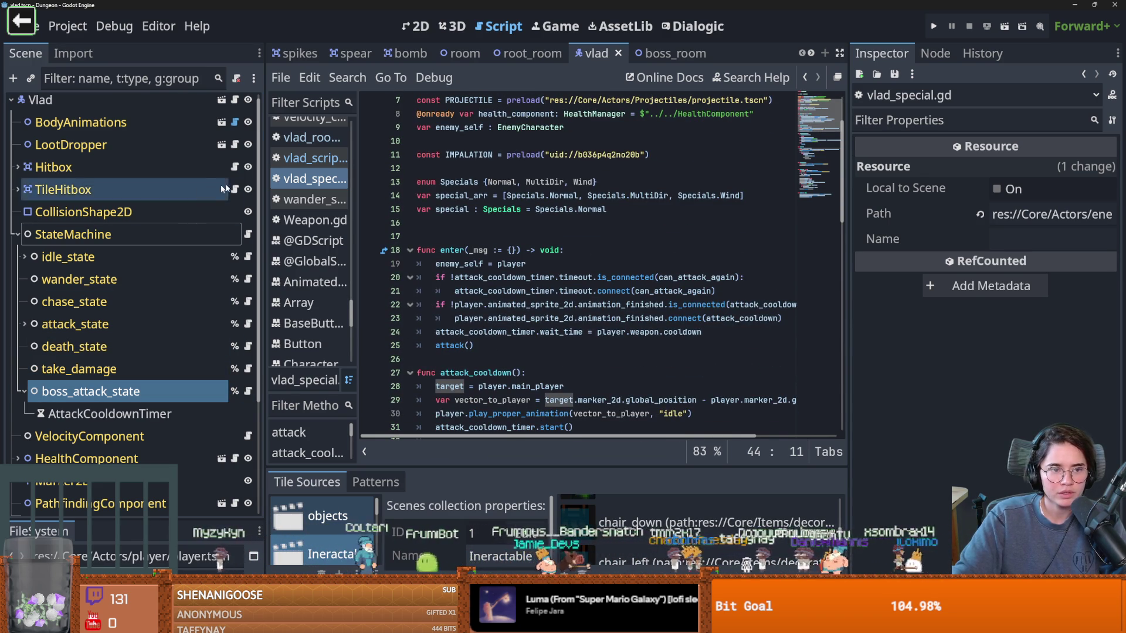
Step: In vlad_script.gd, replace line 21's state transition with on_attack_change() copied from line 13
{"action": "left_click", "coordinate": [234, 100]}
{"action": "left_click", "coordinate": [483, 373]}
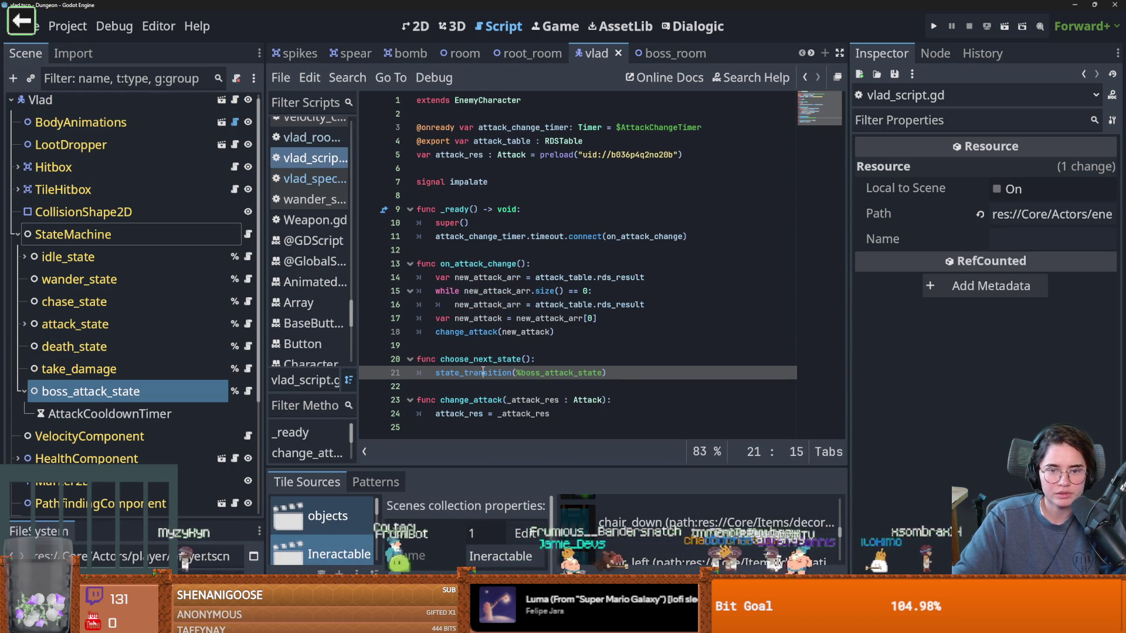
{"action": "double_click", "coordinate": [481, 264]}
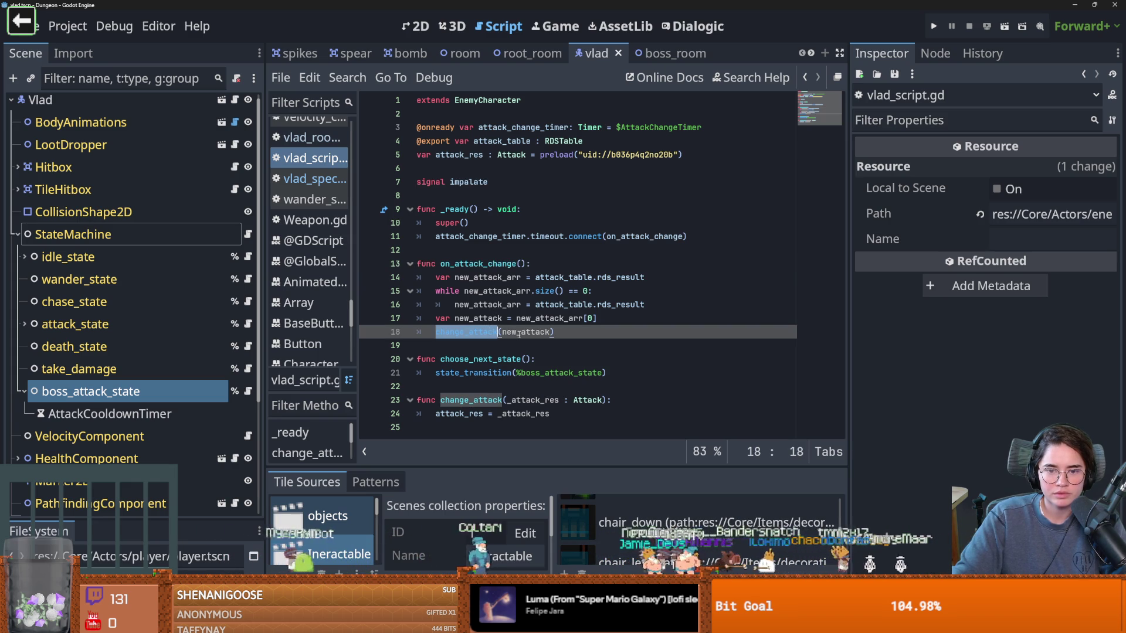
{"action": "double_click", "coordinate": [519, 332]}
{"action": "left_click_drag", "start_coordinate": [607, 373], "coordinate": [435, 373]}
{"action": "left_click", "coordinate": [441, 263]}
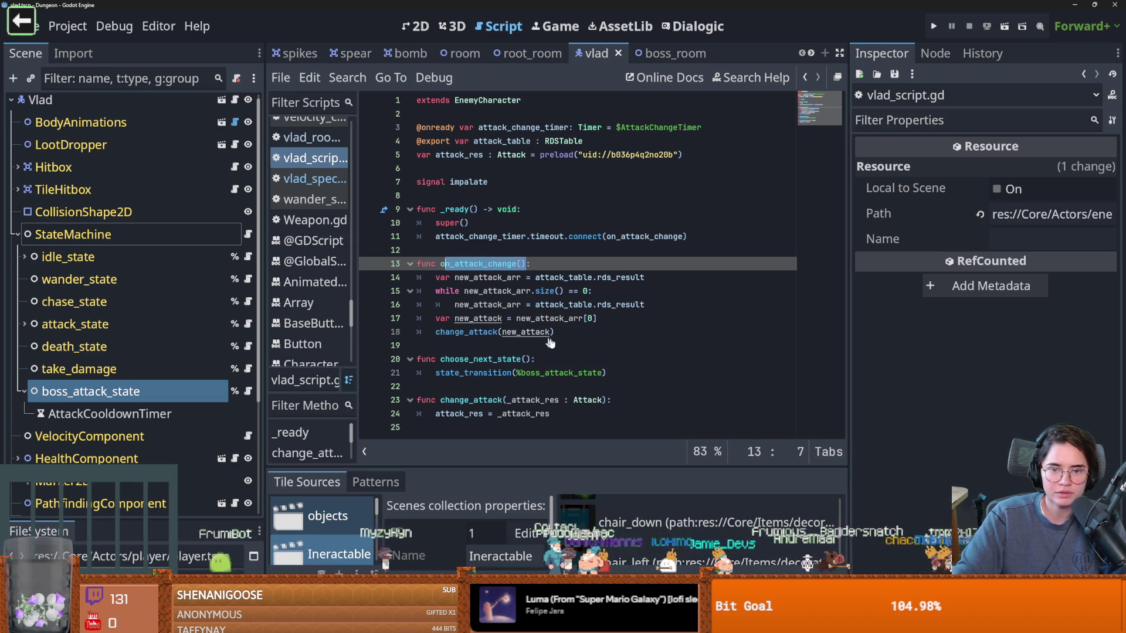
{"action": "left_click_drag", "start_coordinate": [442, 263], "coordinate": [535, 262]}
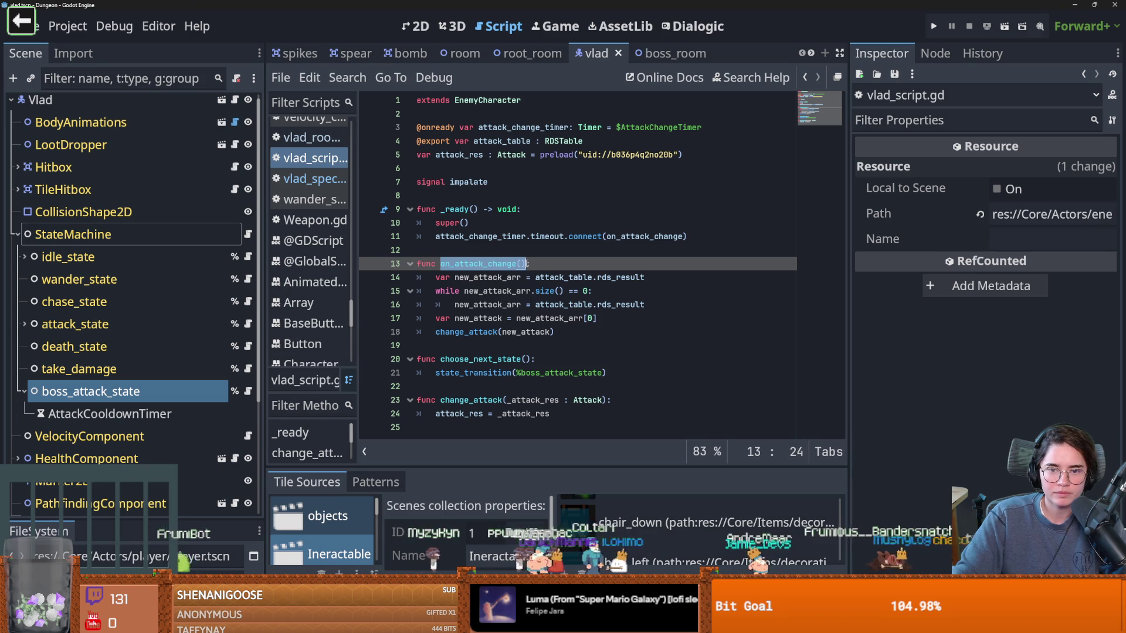
{"action": "key", "text": "ctrl+c"}
{"action": "left_click_drag", "start_coordinate": [607, 373], "coordinate": [435, 373]}
{"action": "key", "text": "ctrl+v"}
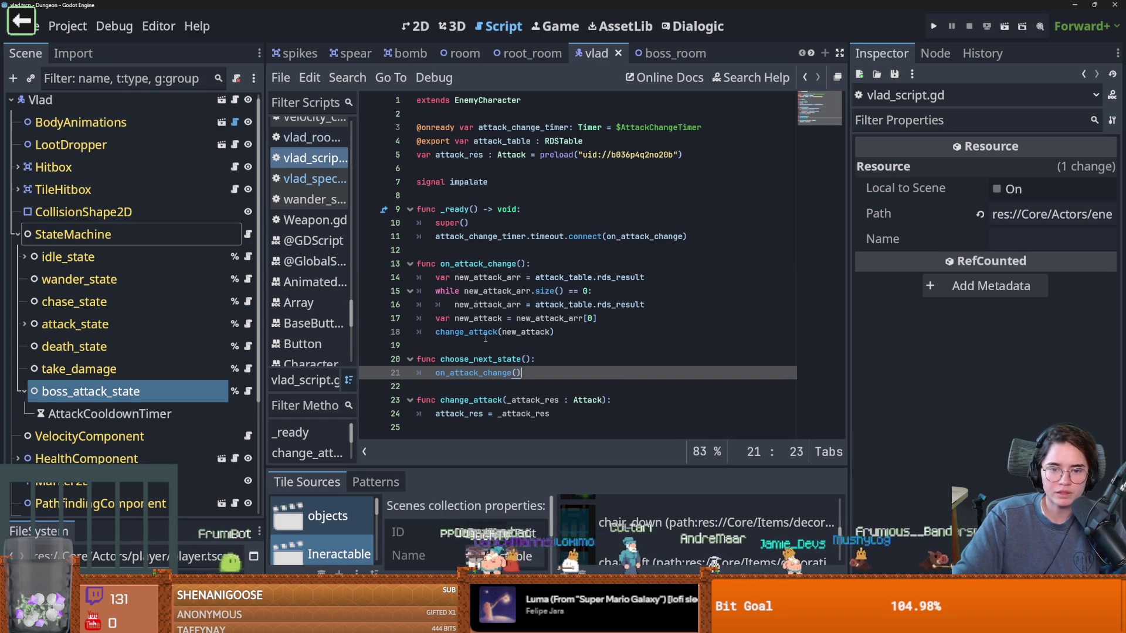
Step: Inspect change_attack and its _attack_res parameter, then save the script
{"action": "left_click", "coordinate": [458, 332], "text": "ctrl"}
{"action": "left_click", "coordinate": [490, 413]}
{"action": "double_click", "coordinate": [523, 414]}
{"action": "key", "text": "ctrl+s"}
{"action": "double_click", "coordinate": [468, 182]}
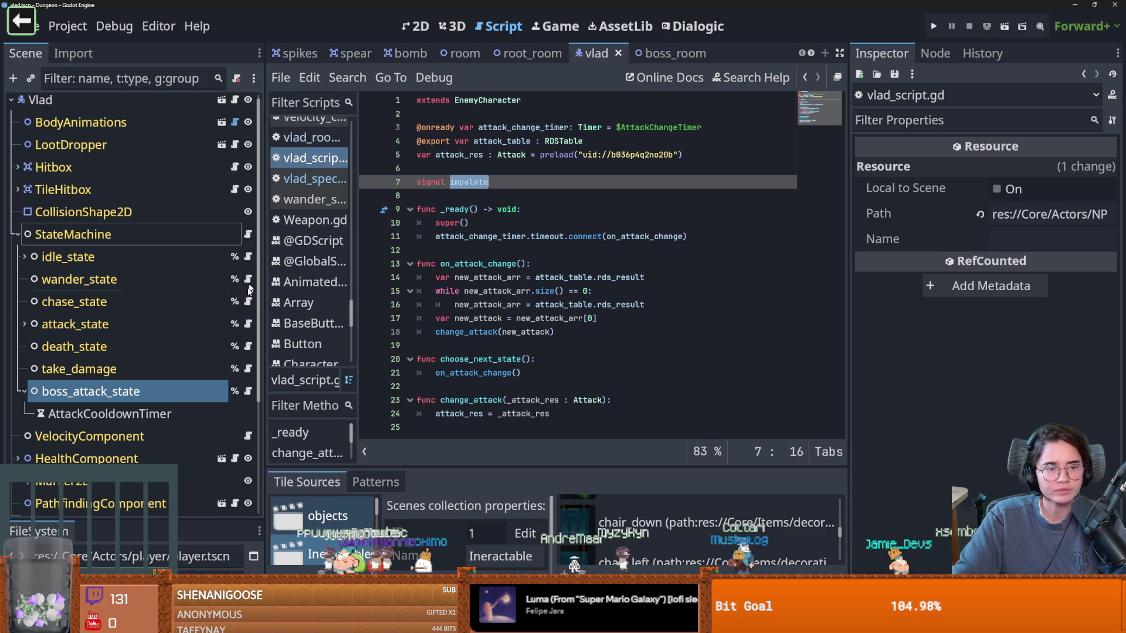
Step: Review the is_boss match on lines 47-48 of vlad_special.gd and run the project
{"action": "left_click", "coordinate": [248, 391]}
{"action": "scroll", "coordinate": [490, 318], "scroll_direction": "down", "scroll_amount": 8}
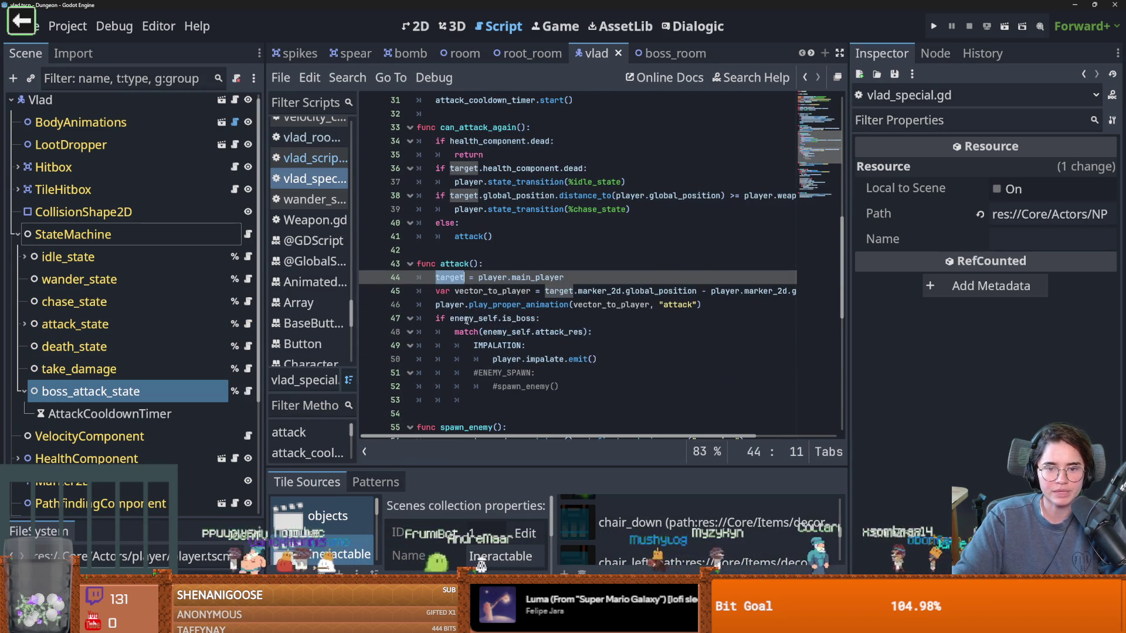
{"action": "double_click", "coordinate": [515, 319]}
{"action": "left_click", "coordinate": [508, 332]}
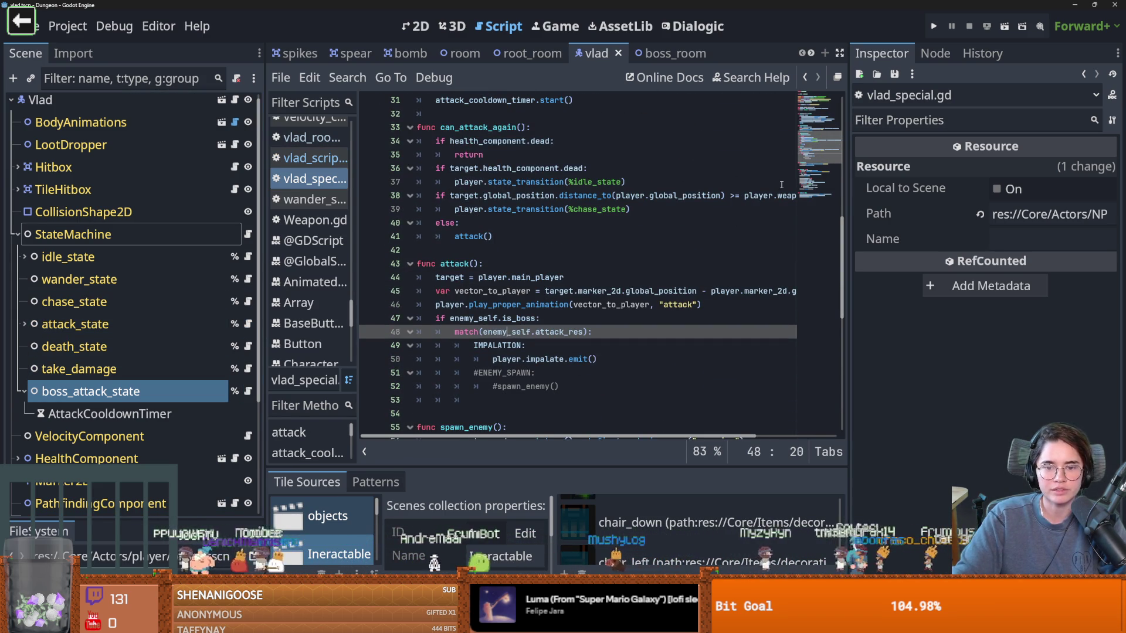
{"action": "left_click", "coordinate": [932, 27]}
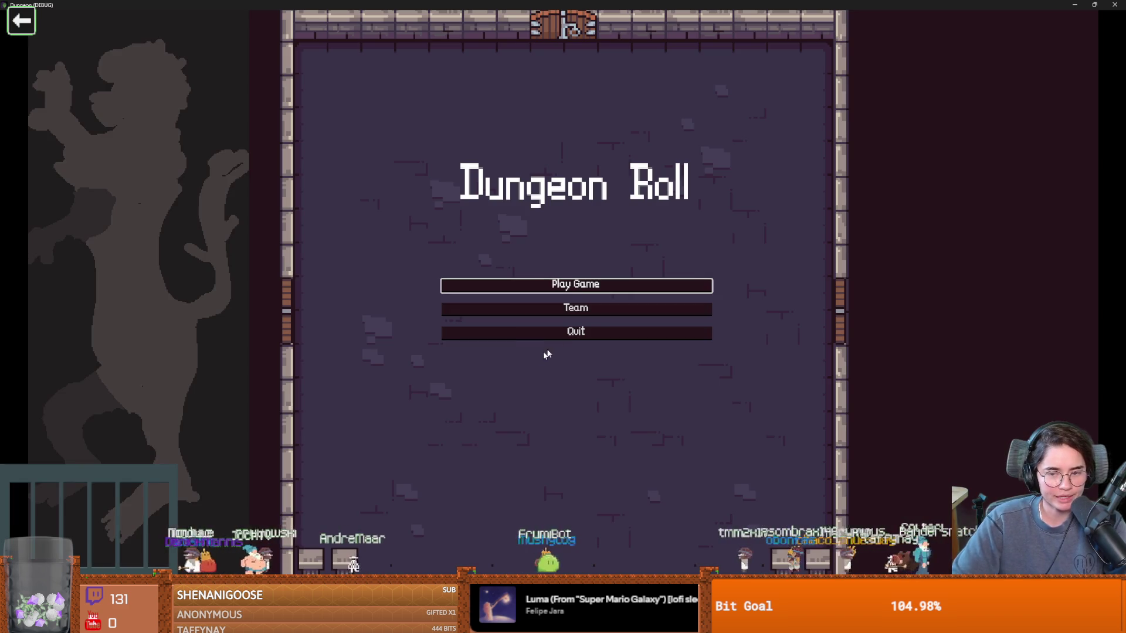
Step: Start a new game as the Warrior and teleport with the tp_to_before_boss console command
{"action": "left_click", "coordinate": [531, 285]}
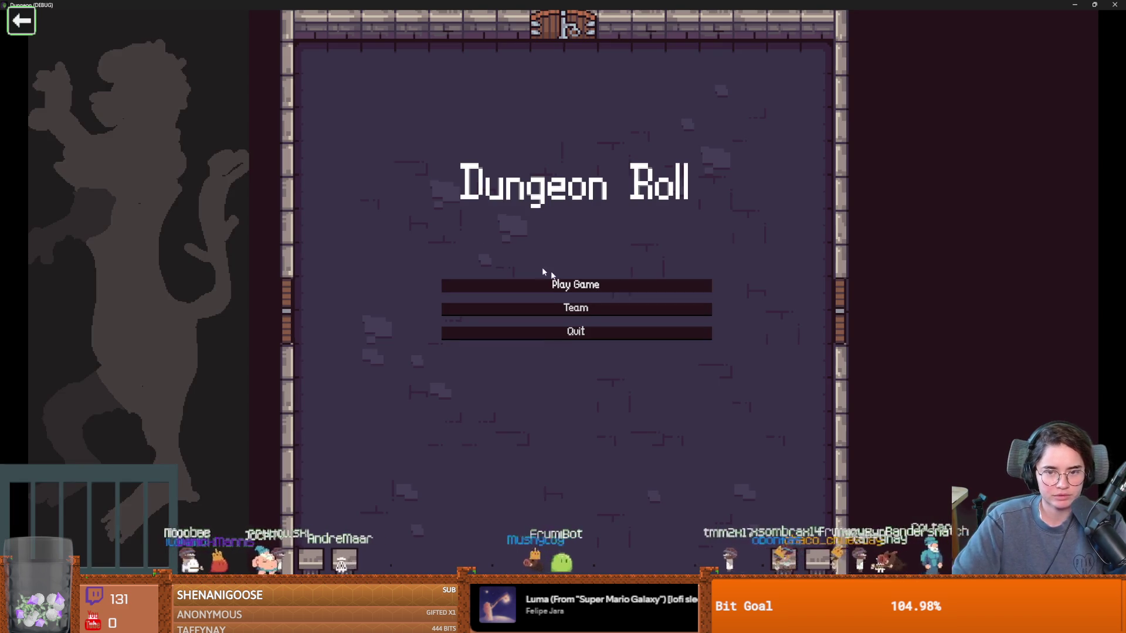
{"action": "left_click", "coordinate": [544, 239]}
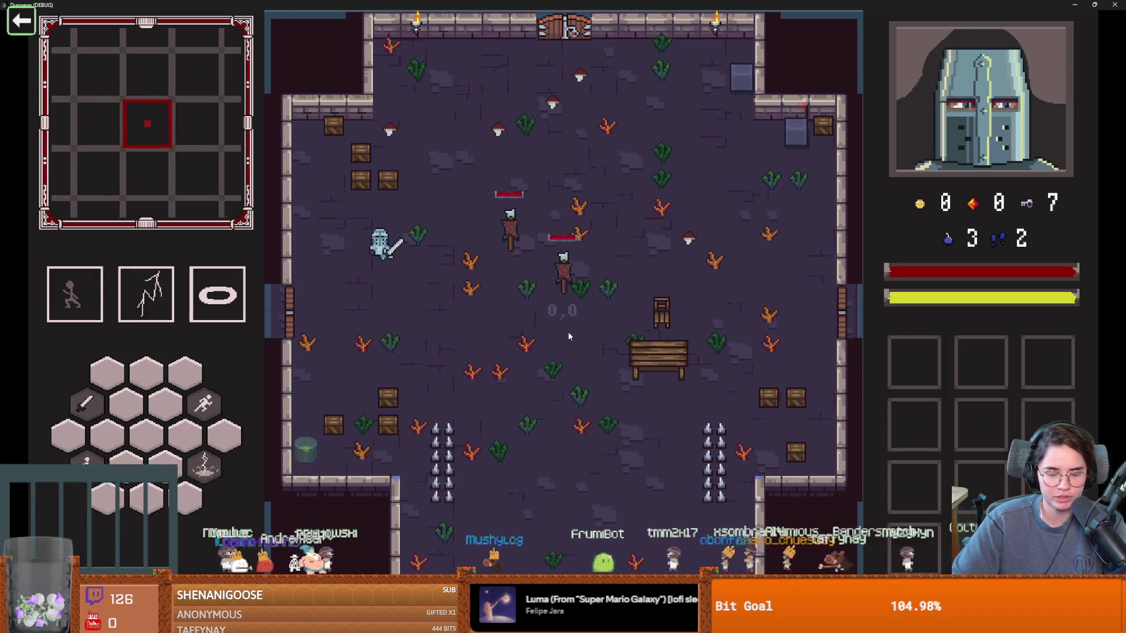
{"action": "key", "text": "grave"}
{"action": "type", "text": "tp_to_before_boss"}
{"action": "key", "text": "Tab"}
{"action": "key", "text": "Return"}
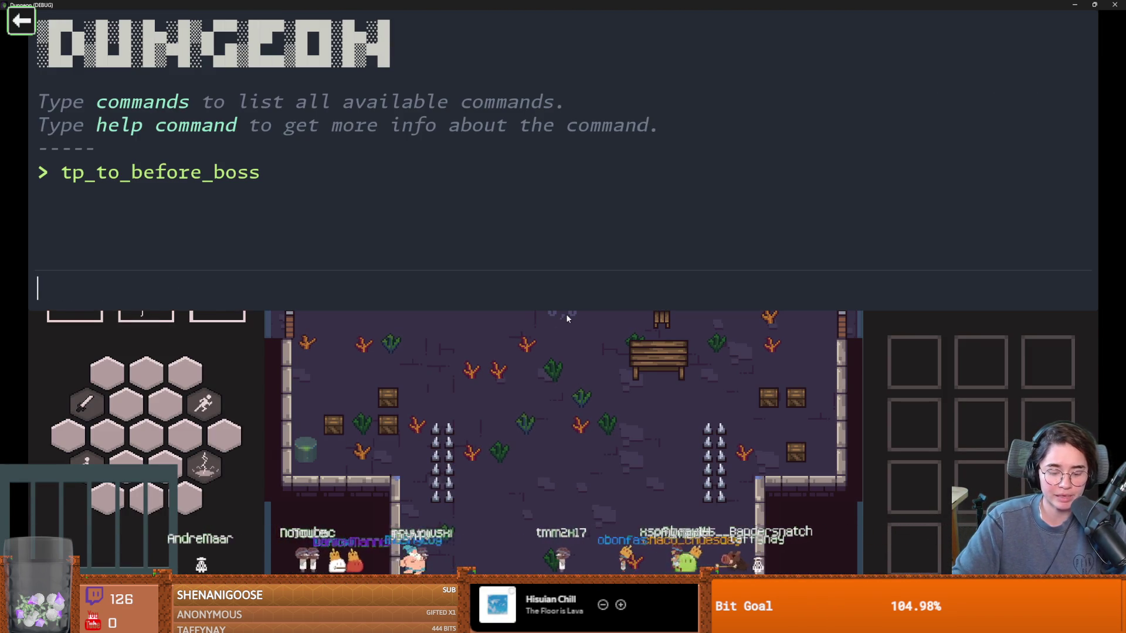
{"action": "key", "text": "grave"}
Step: Walk the knight east into the boss room and dismiss Vlad's introduction
{"action": "key", "text": "d"}
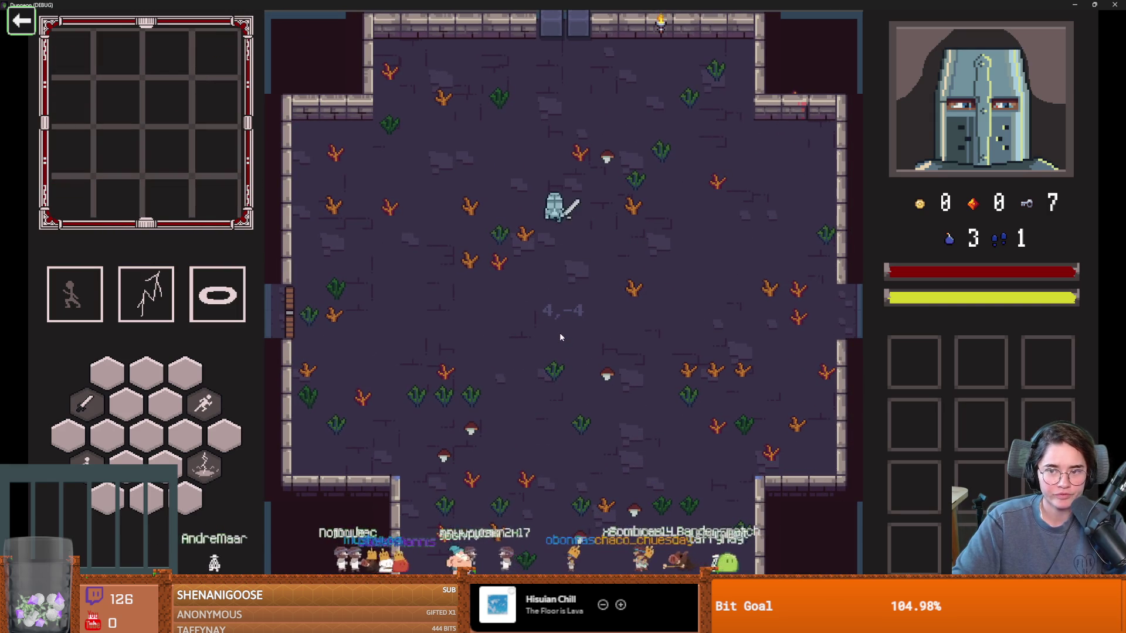
{"action": "key", "text": "d"}
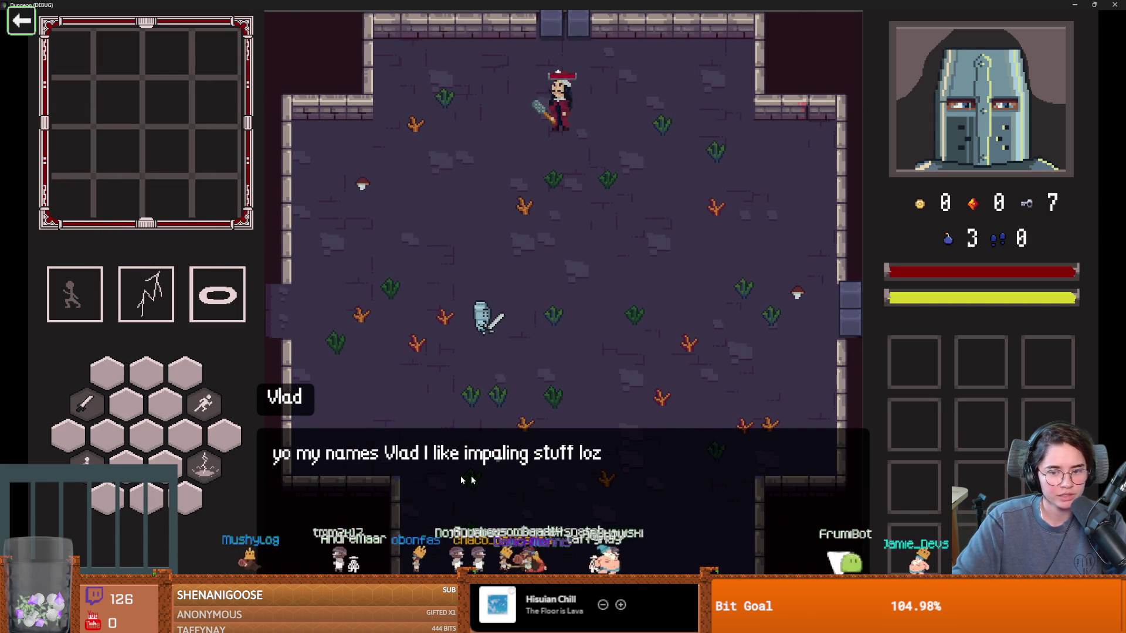
{"action": "left_click", "coordinate": [421, 470]}
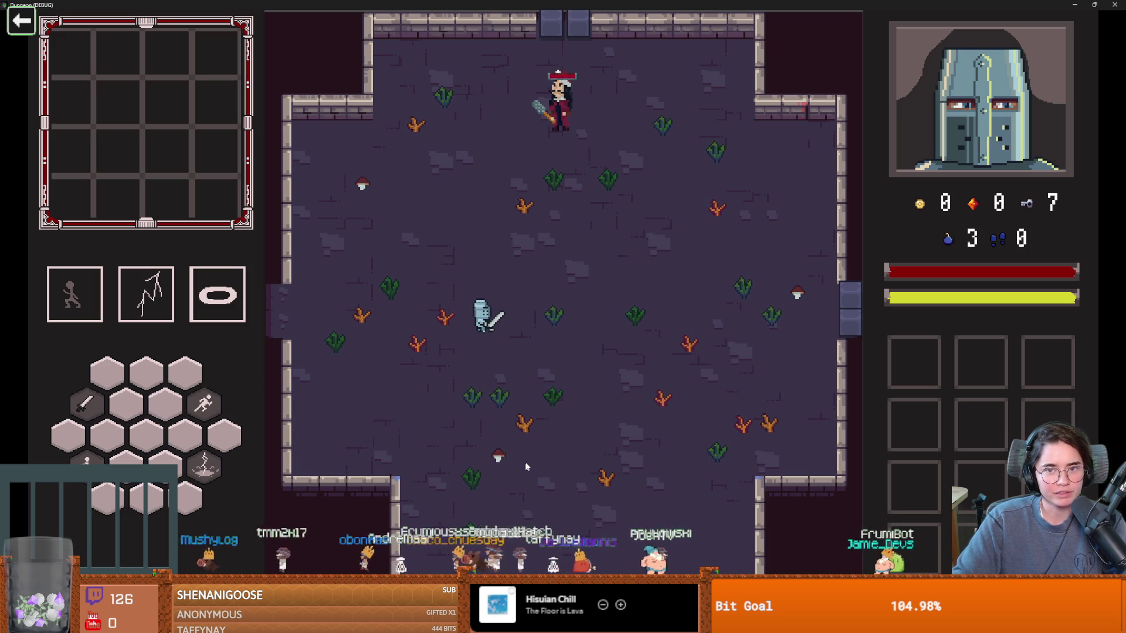
Step: Exit fullscreen, stop the test game and select the Vlad root node
{"action": "key", "text": "F11"}
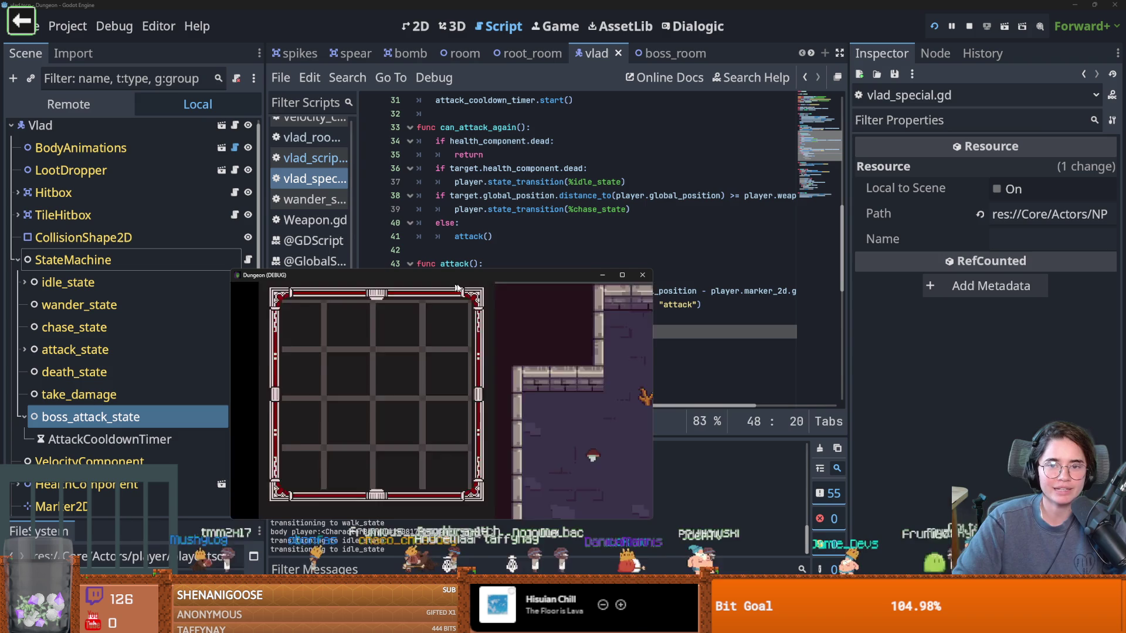
{"action": "left_click", "coordinate": [641, 276]}
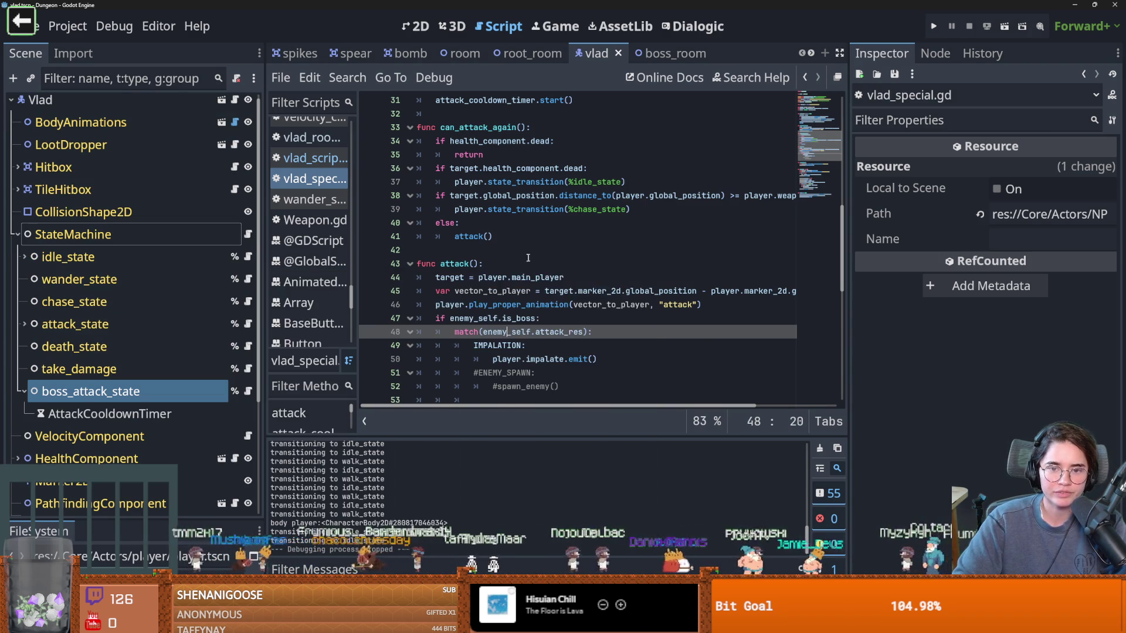
{"action": "scroll", "coordinate": [495, 290], "scroll_direction": "up", "scroll_amount": 4}
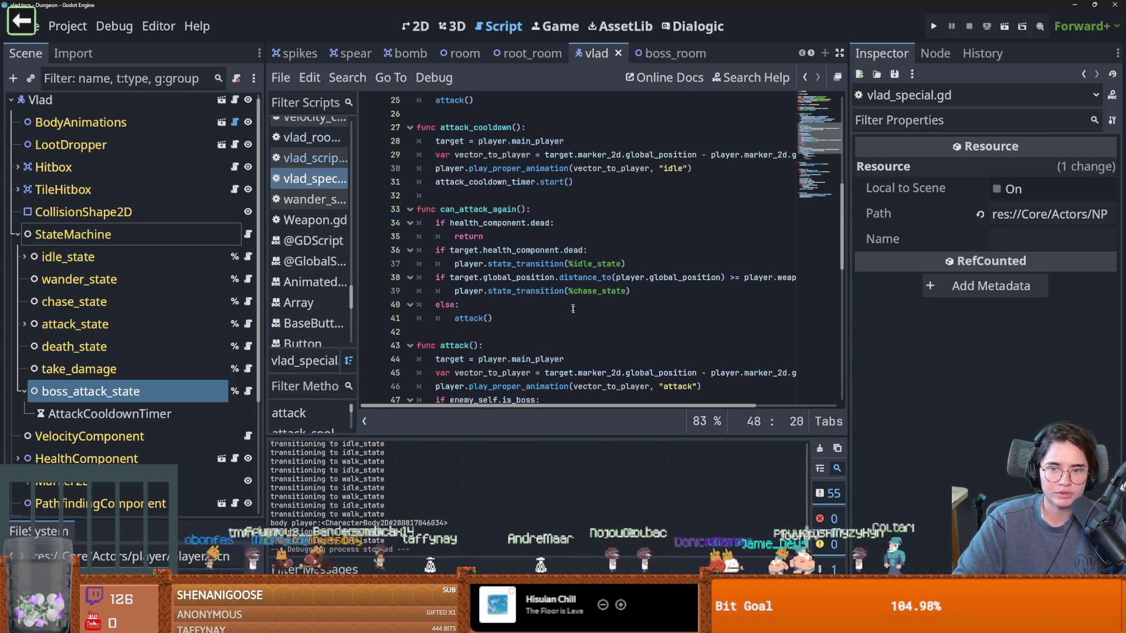
{"action": "left_click", "coordinate": [40, 101]}
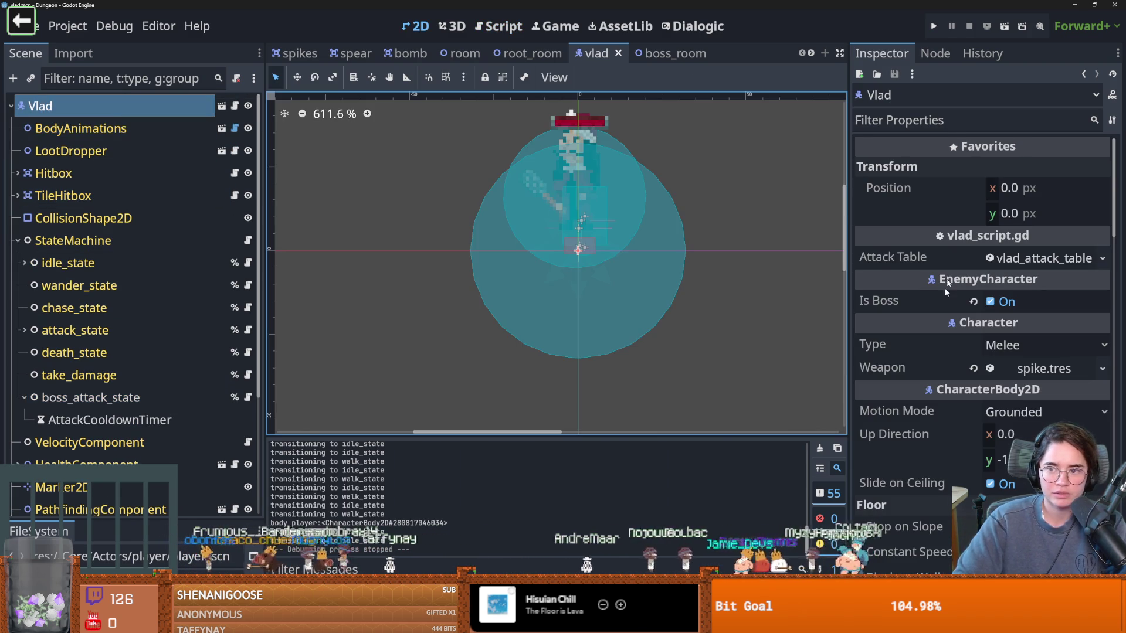
Step: Expand the Impalation.tres attack entry and its animation in the Inspector, then save
{"action": "left_click", "coordinate": [1014, 366]}
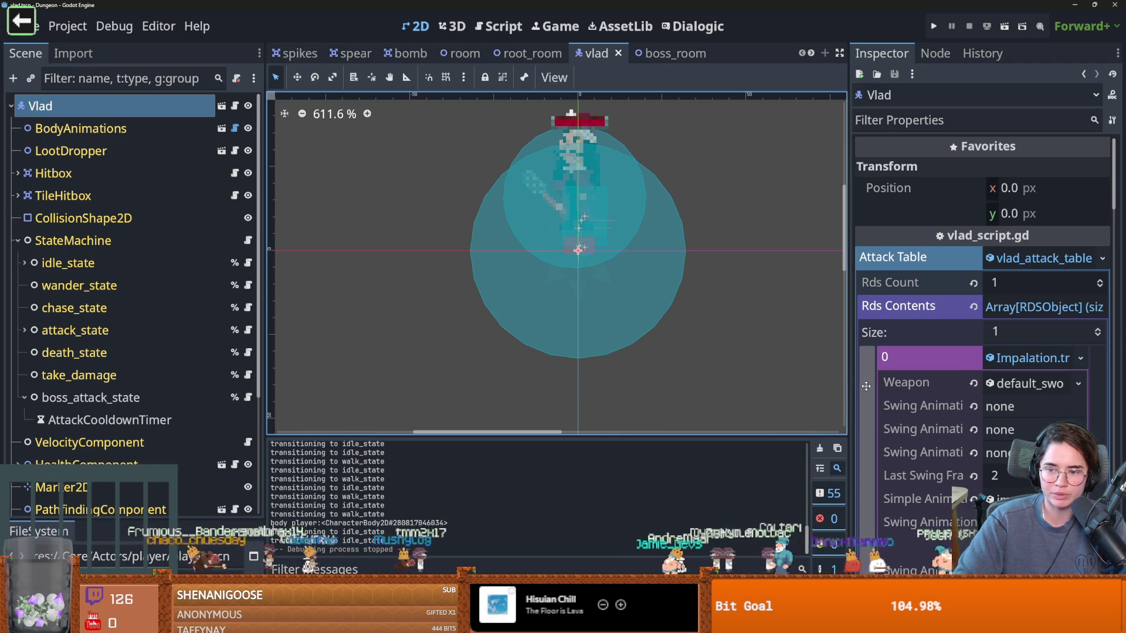
{"action": "left_click_drag", "start_coordinate": [848, 387], "coordinate": [689, 387]}
{"action": "scroll", "coordinate": [937, 352], "scroll_direction": "down", "scroll_amount": 3}
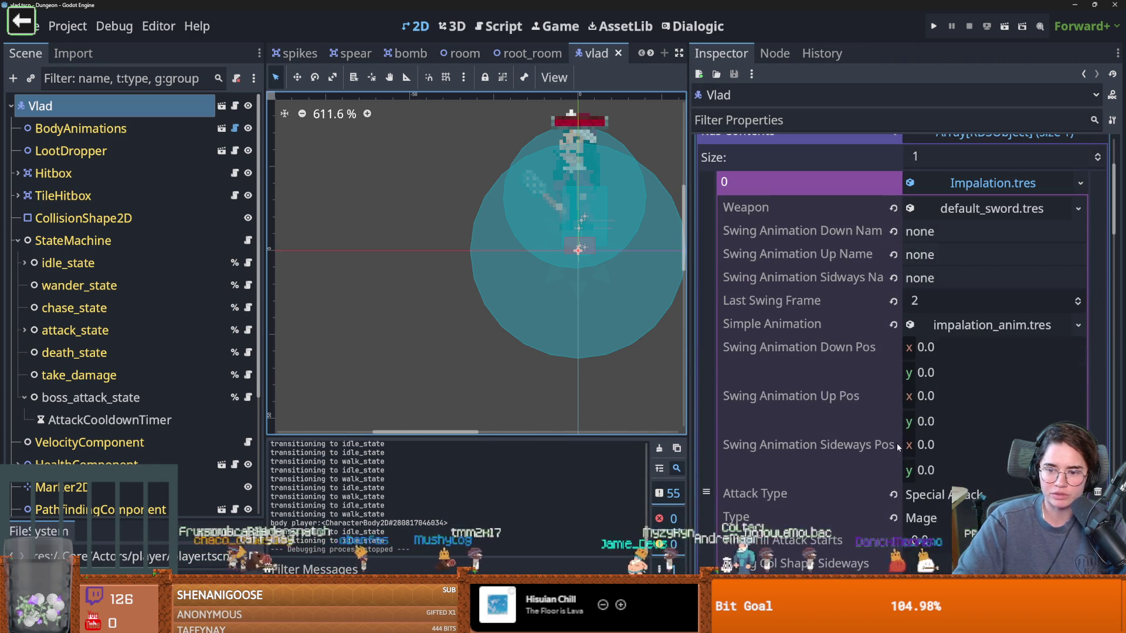
{"action": "left_click", "coordinate": [989, 330]}
{"action": "left_click", "coordinate": [958, 331]}
{"action": "key", "text": "ctrl+s"}
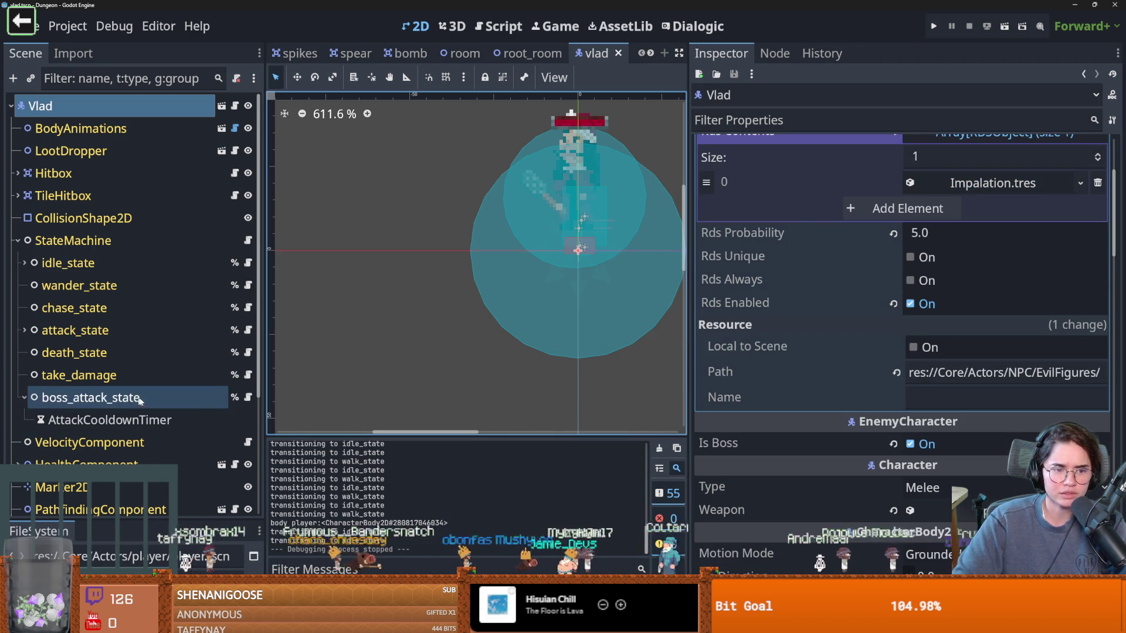
Step: Add a breakpoint on line 19 of vlad_special.gd
{"action": "left_click", "coordinate": [248, 398]}
{"action": "scroll", "coordinate": [514, 345], "scroll_direction": "up", "scroll_amount": 5}
{"action": "left_click", "coordinate": [371, 345]}
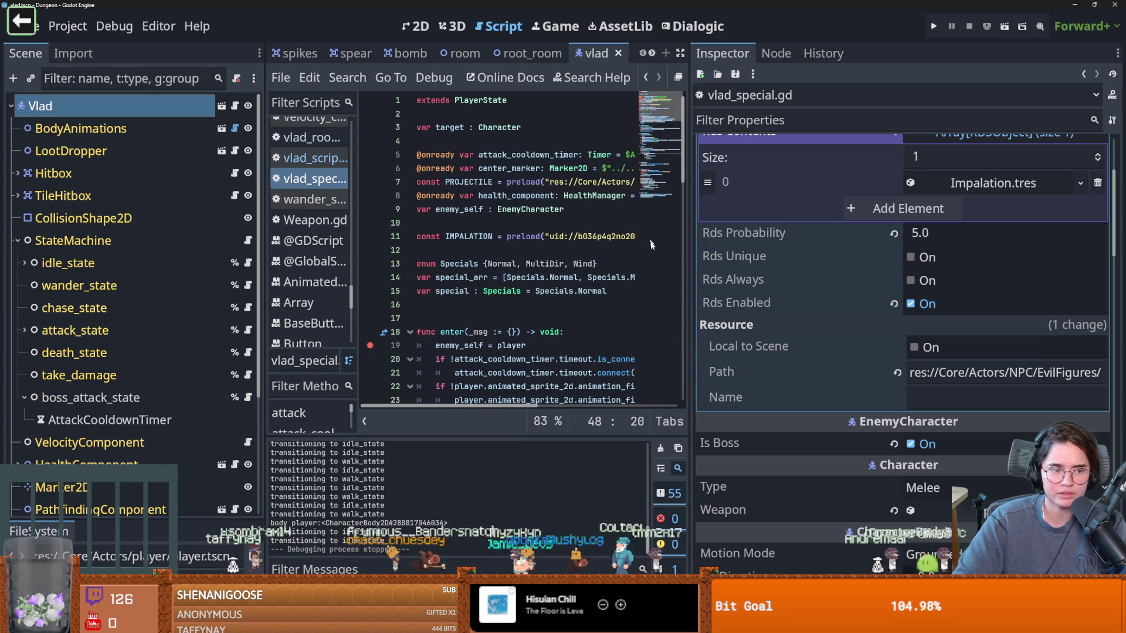
Step: Relaunch the game past the title menu, close it, and show signal impalate in vlad_script.gd
{"action": "left_click", "coordinate": [934, 25]}
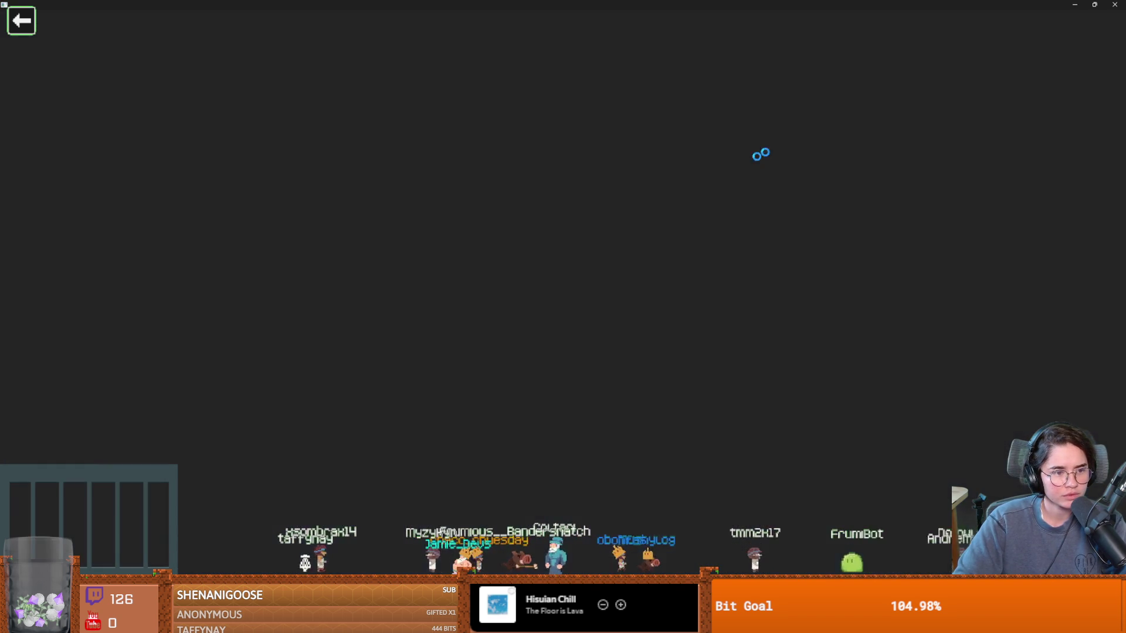
{"action": "key", "text": "Return"}
{"action": "key", "text": "alt+F4"}
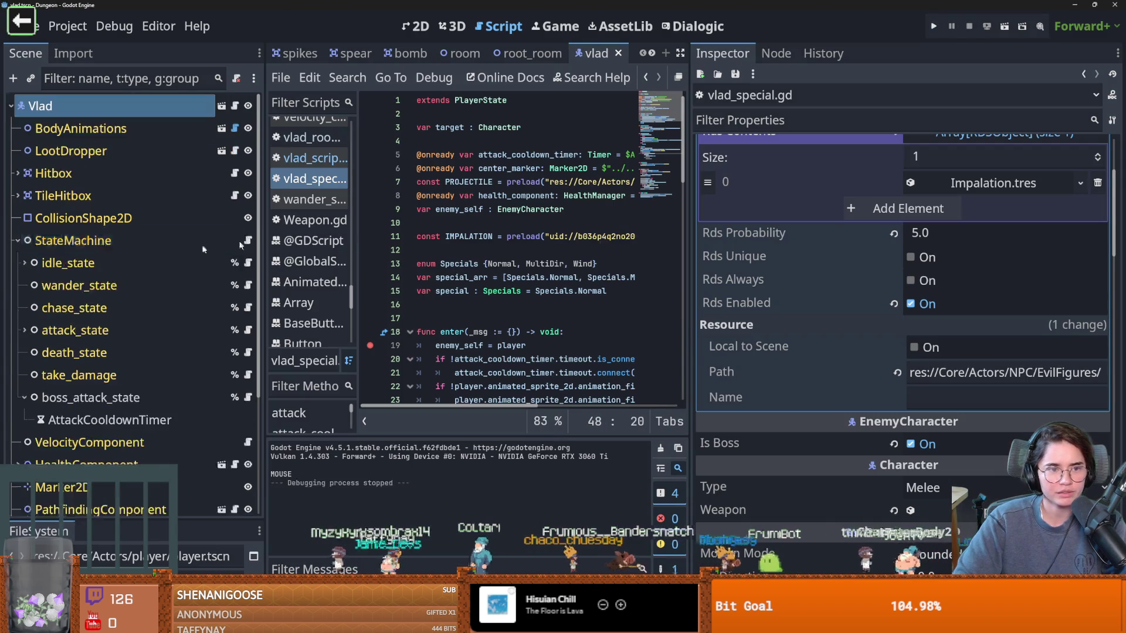
{"action": "left_click", "coordinate": [233, 107]}
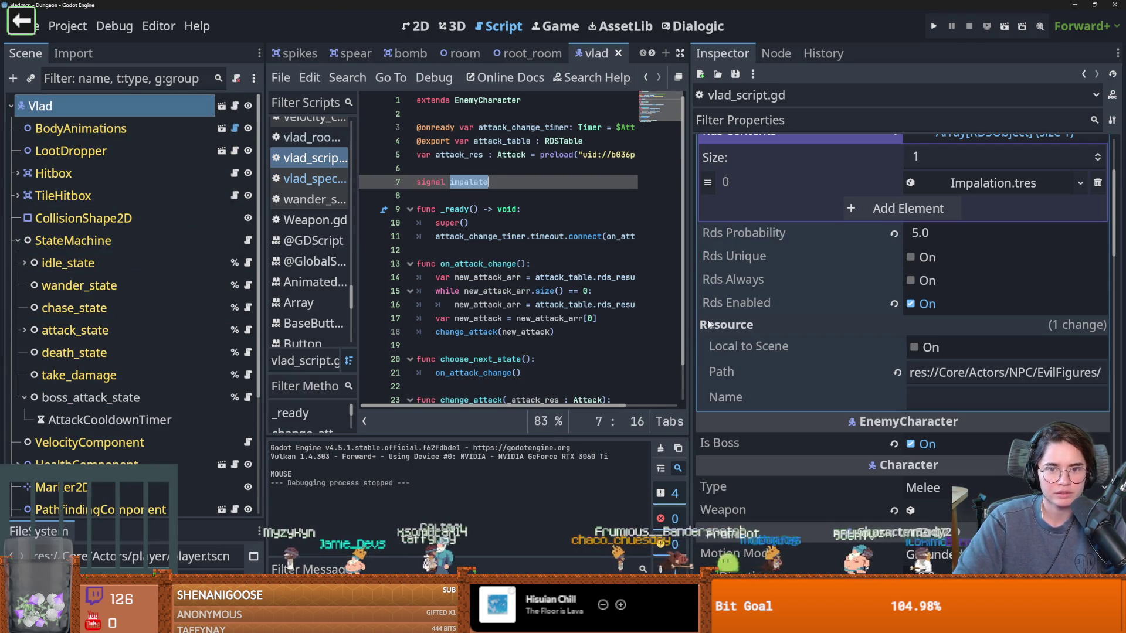
Step: Widen the script editor and open a new line after change_attack(new_attack)
{"action": "left_click_drag", "start_coordinate": [692, 316], "coordinate": [969, 315]}
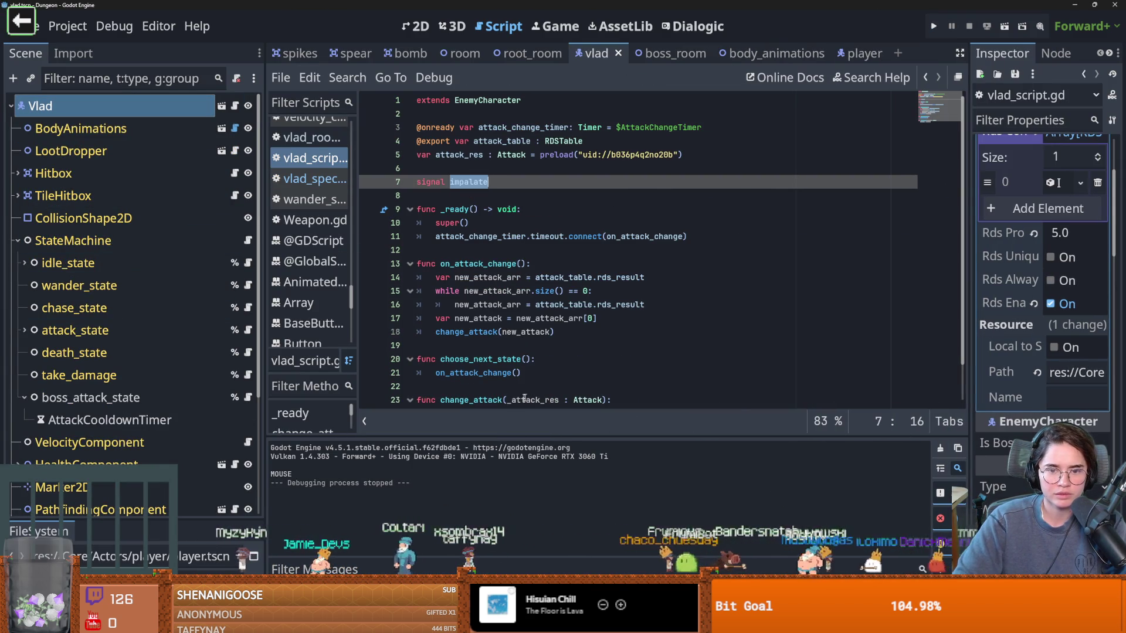
{"action": "scroll", "coordinate": [527, 375], "scroll_direction": "down", "scroll_amount": 1}
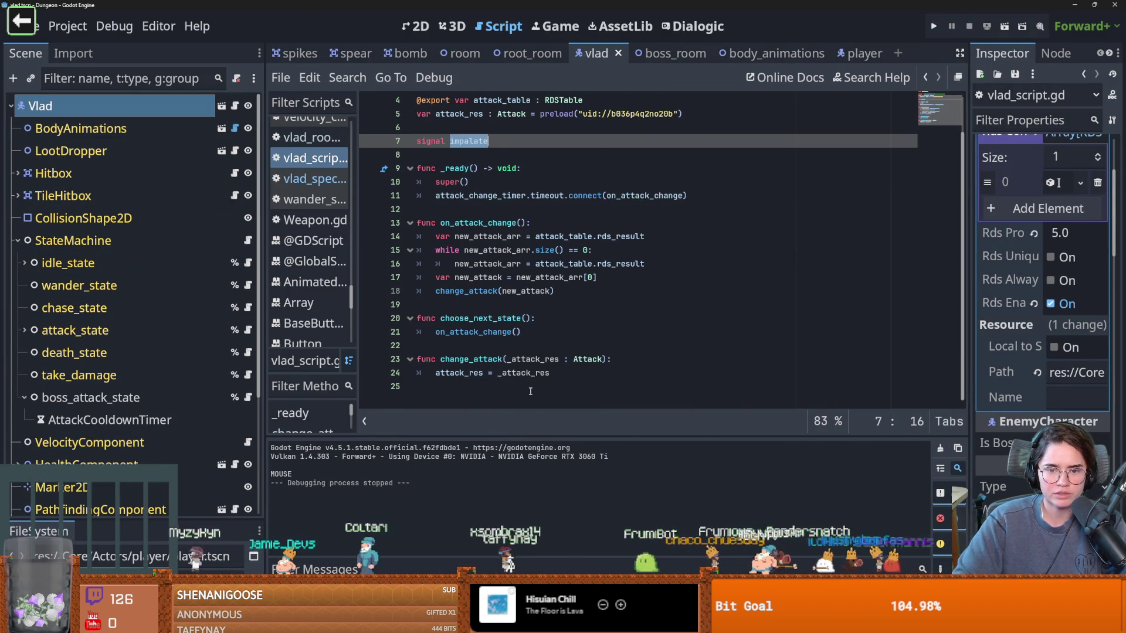
{"action": "double_click", "coordinate": [471, 359]}
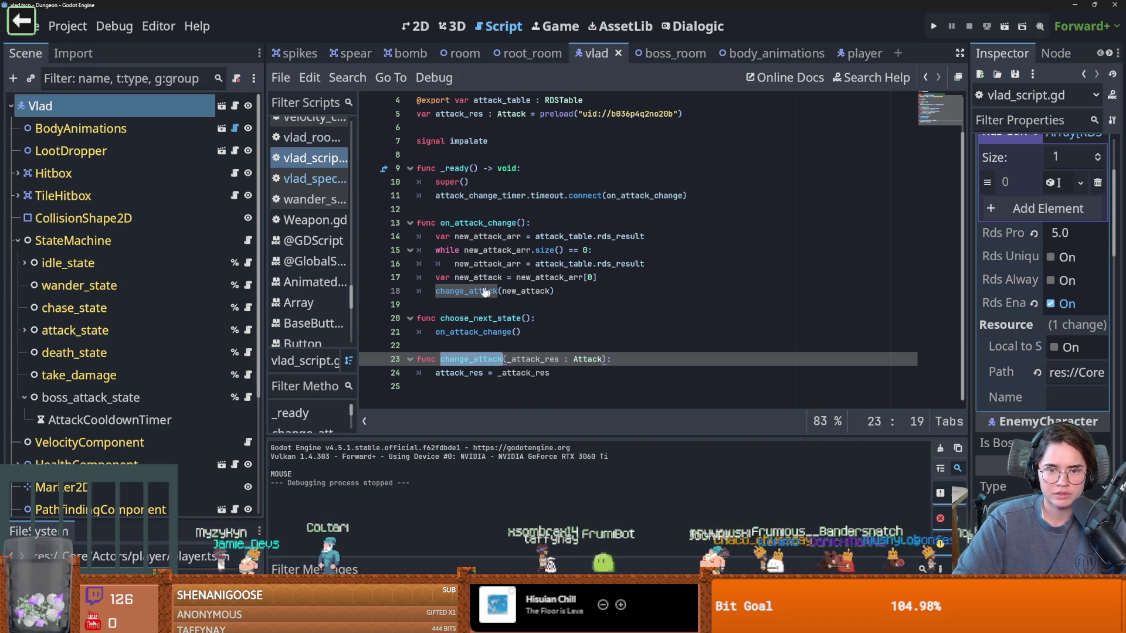
{"action": "left_click", "coordinate": [569, 289]}
{"action": "key", "text": "Return"}
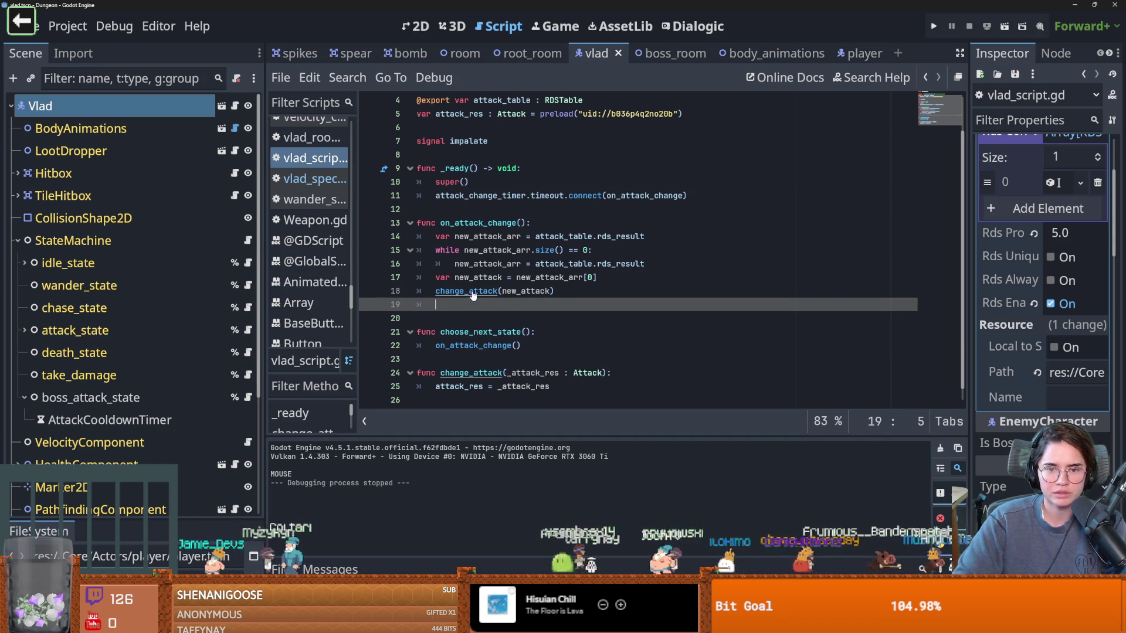
Step: Check the EnemyCharacter parent script, then come back to vlad_script.gd
{"action": "scroll", "coordinate": [499, 308], "scroll_direction": "up", "scroll_amount": 1}
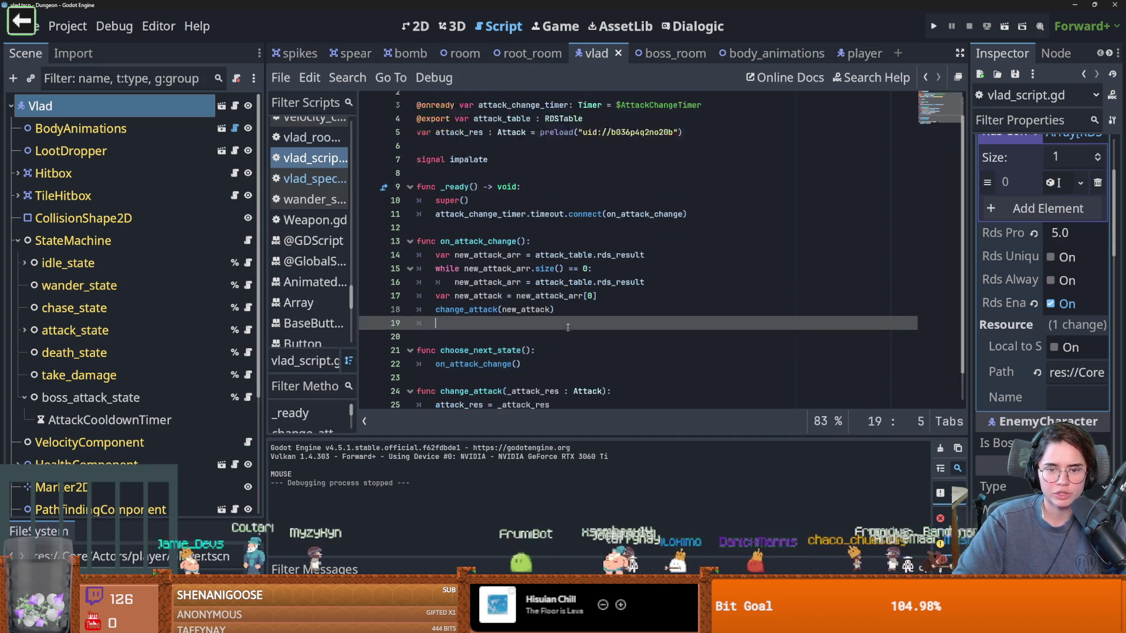
{"action": "scroll", "coordinate": [507, 314], "scroll_direction": "down", "scroll_amount": 2}
{"action": "scroll", "coordinate": [498, 234], "scroll_direction": "up", "scroll_amount": 2}
{"action": "left_click", "coordinate": [469, 101]}
{"action": "left_click", "coordinate": [468, 101], "text": "ctrl"}
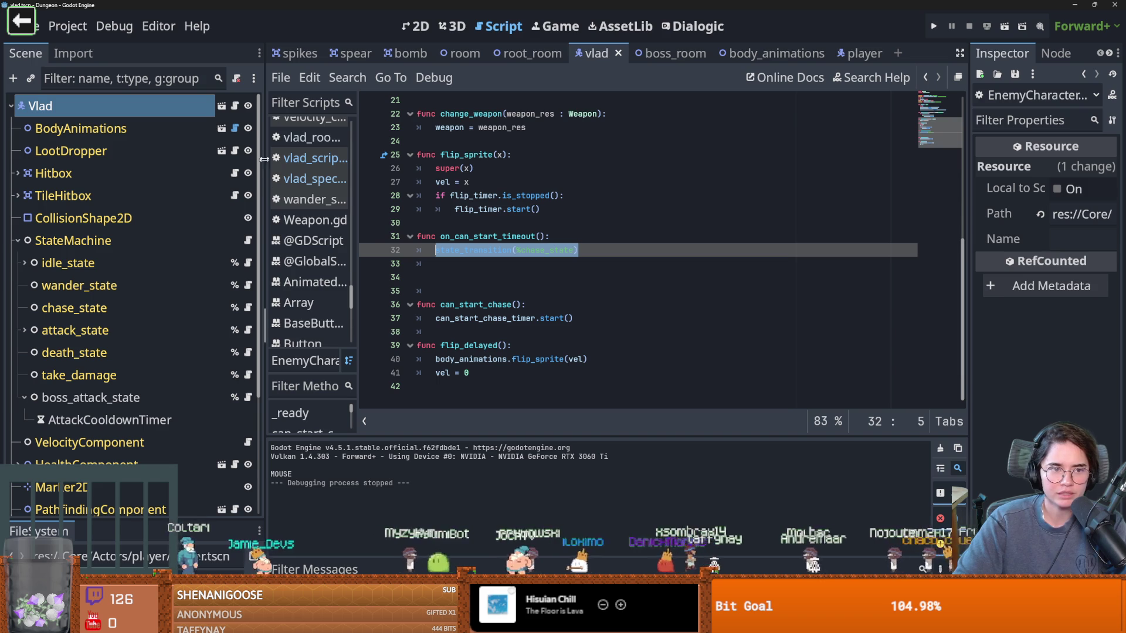
{"action": "key", "text": "alt+Left"}
Step: Add state_transition(%boss_attack_state) on line 19 at the end of on_attack_change
{"action": "left_click", "coordinate": [576, 339]}
{"action": "key", "text": "Return"}
{"action": "type", "text": "state_transition("}
{"action": "left_click_drag", "start_coordinate": [147, 397], "coordinate": [516, 346]}
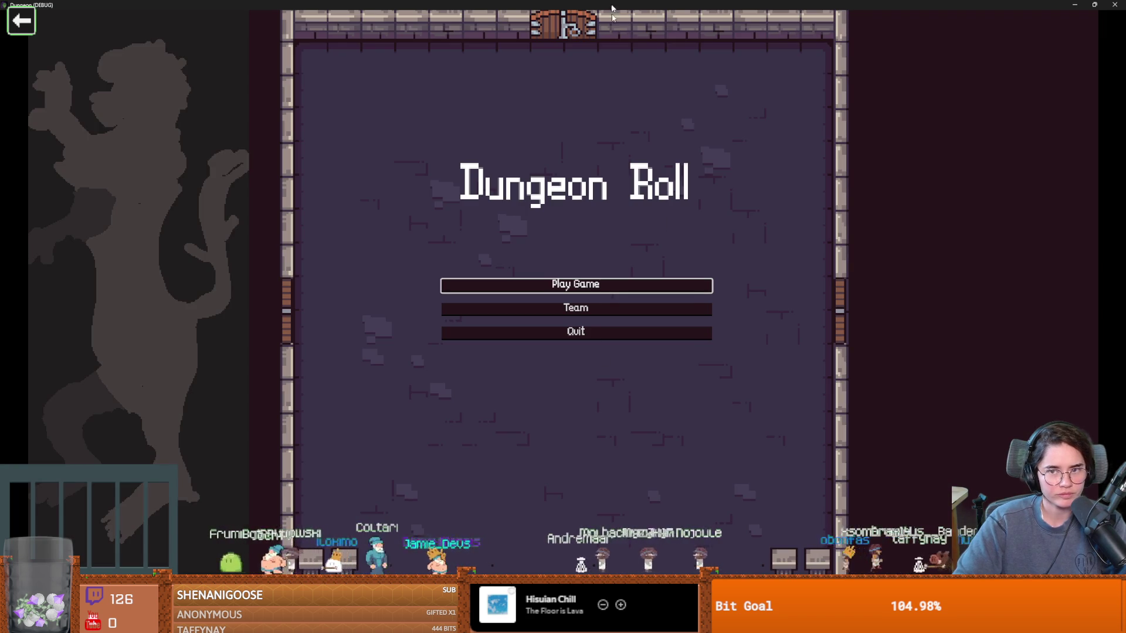
Step: Relaunch the game, start as the Warrior and teleport with tp_to_before_boss
{"action": "key", "text": "F8"}
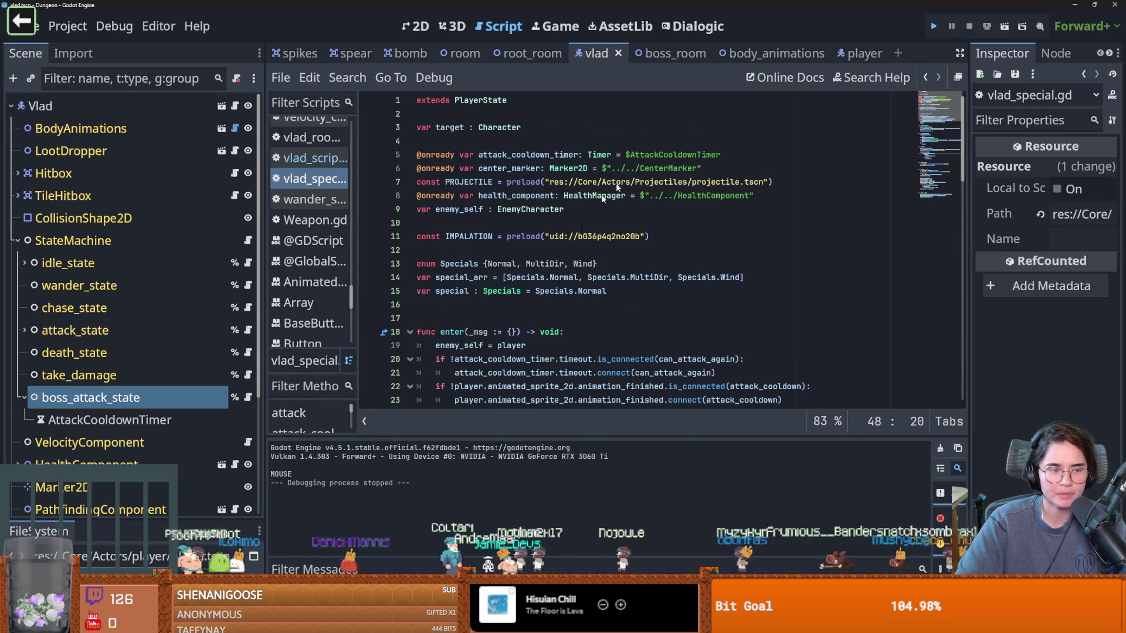
{"action": "key", "text": "F5"}
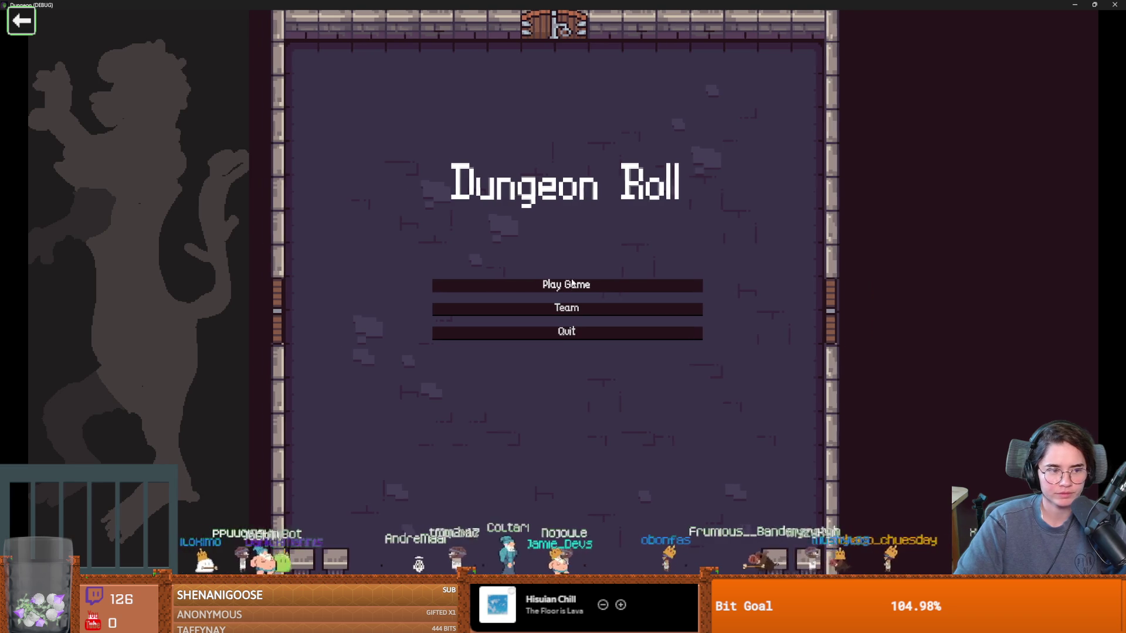
{"action": "left_click", "coordinate": [545, 307]}
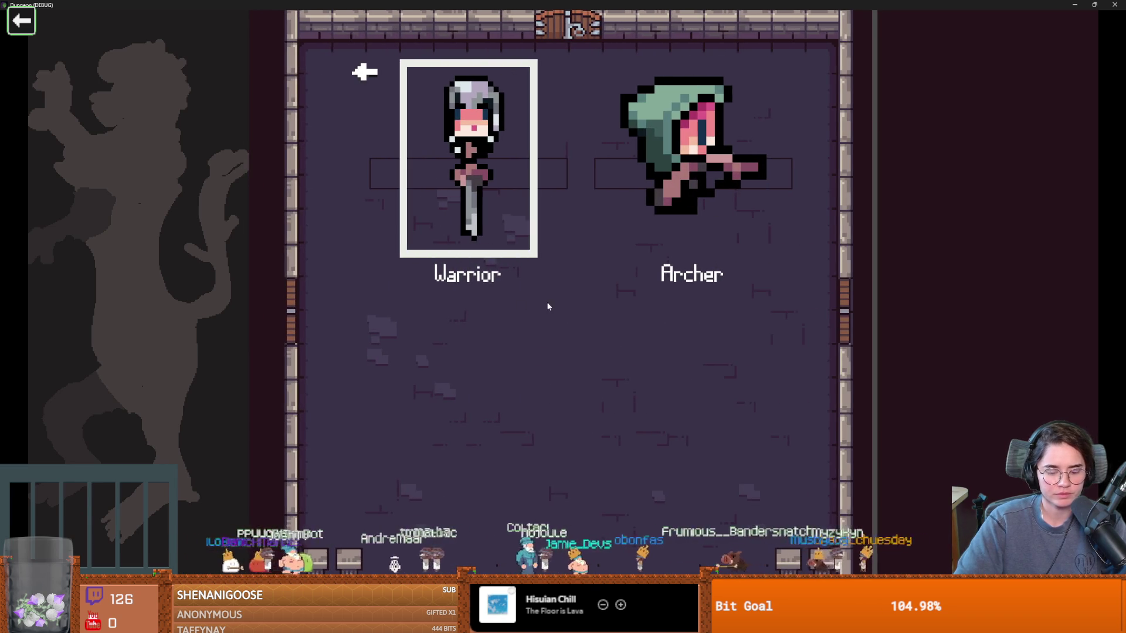
{"action": "key", "text": "Return"}
{"action": "key", "text": "grave"}
{"action": "type", "text": "tp"}
{"action": "key", "text": "Tab"}
{"action": "key", "text": "Return"}
{"action": "key", "text": "grave"}
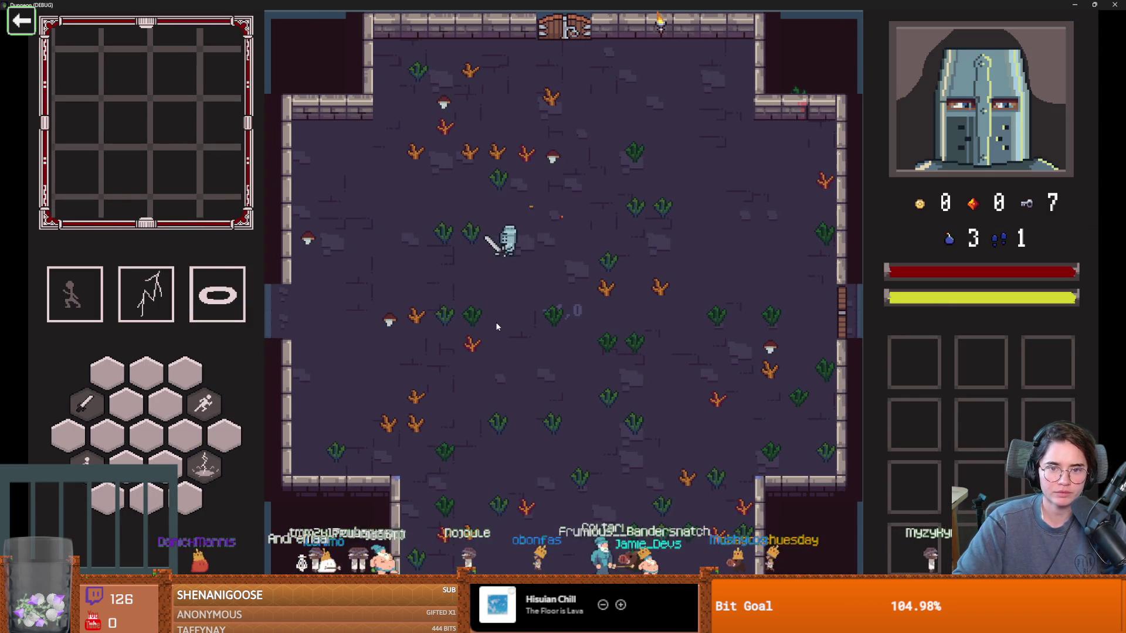
Step: Walk the knight through the west door into Vlad's room and dismiss his greeting
{"action": "key", "text": "w"}
{"action": "key", "text": "a"}
{"action": "key", "text": "s"}
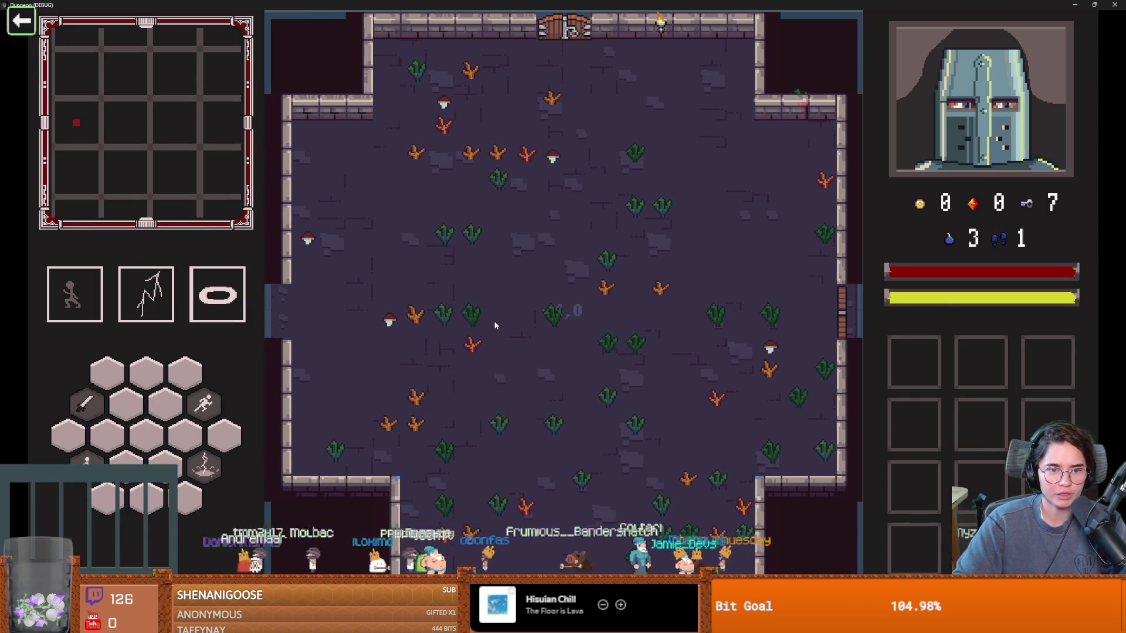
{"action": "key", "text": "a"}
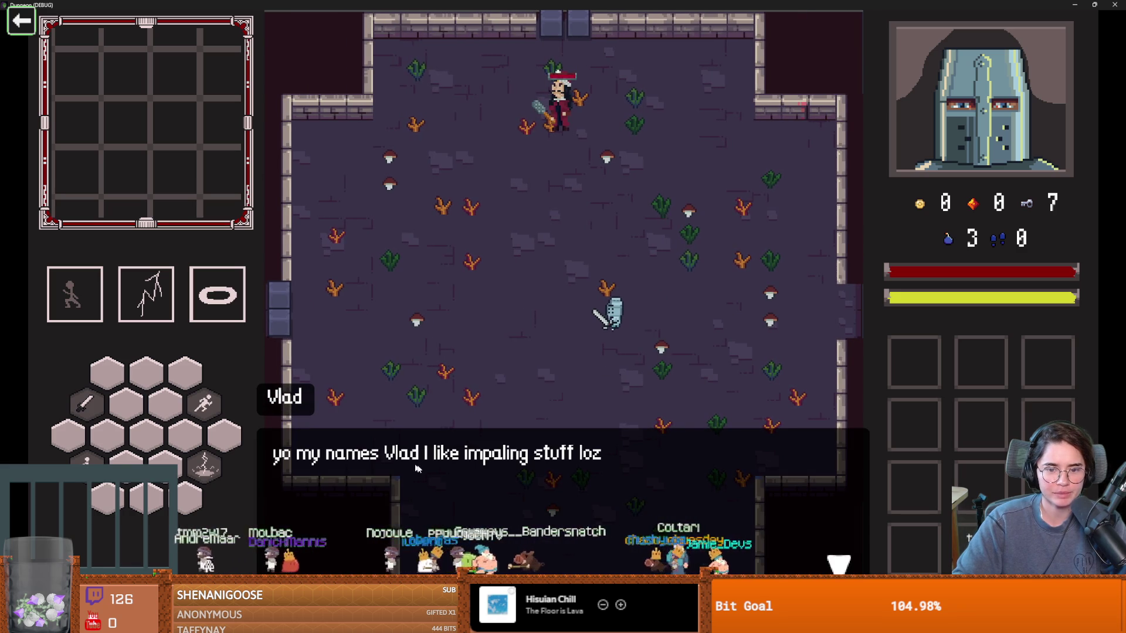
{"action": "left_click", "coordinate": [471, 459]}
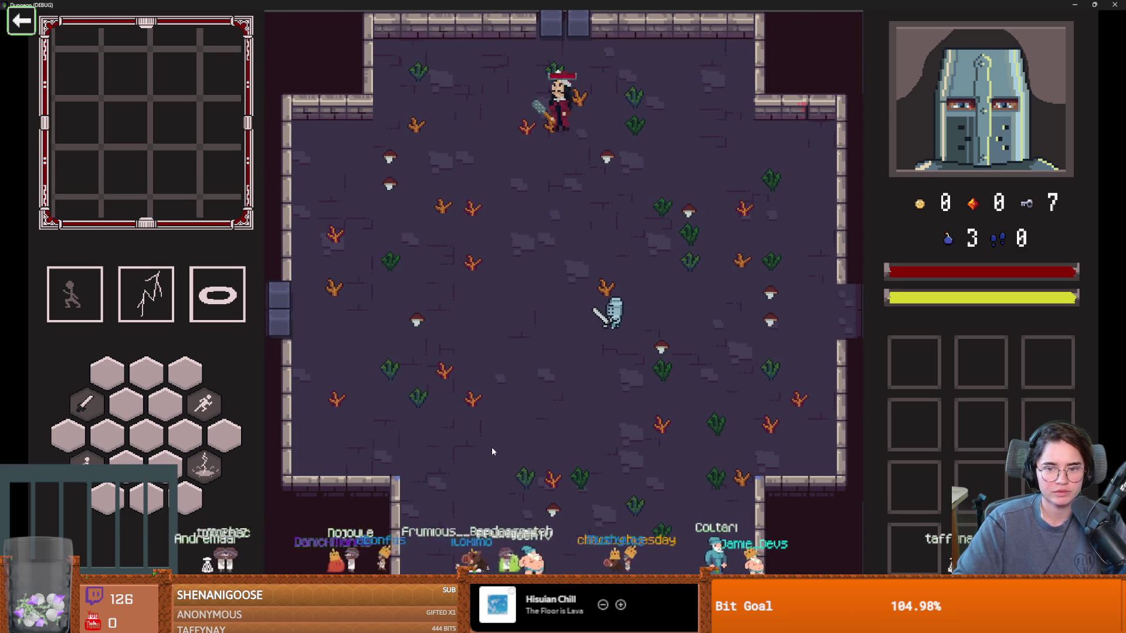
{"action": "key", "text": "a"}
Step: Close the test game and return to the specials array in vlad_special.gd
{"action": "key", "text": "super+Down"}
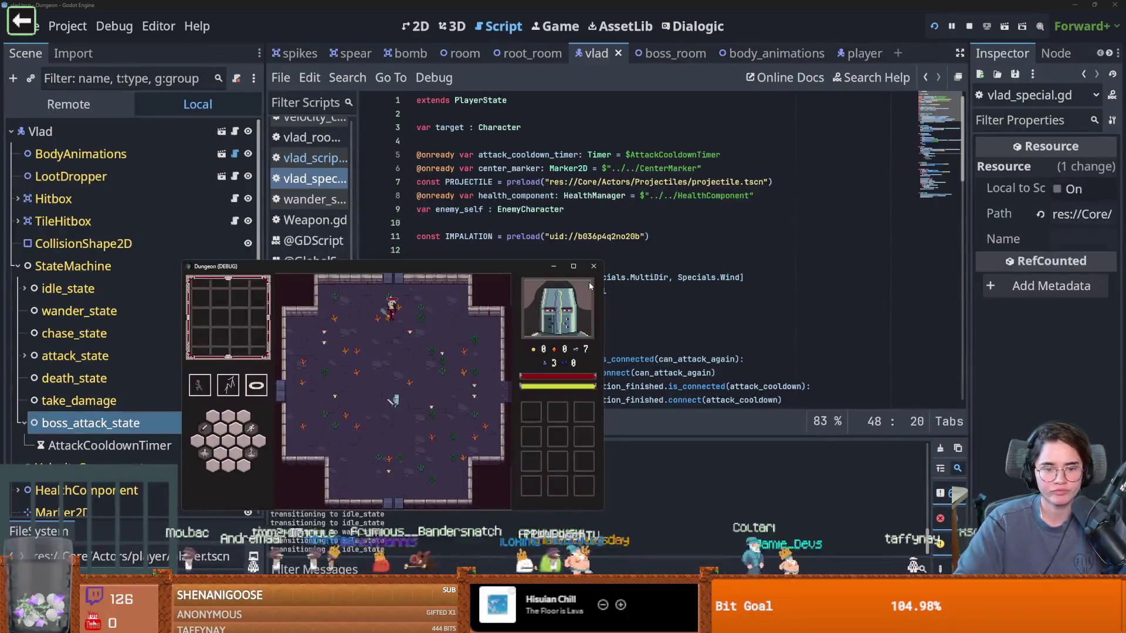
{"action": "left_click", "coordinate": [593, 266]}
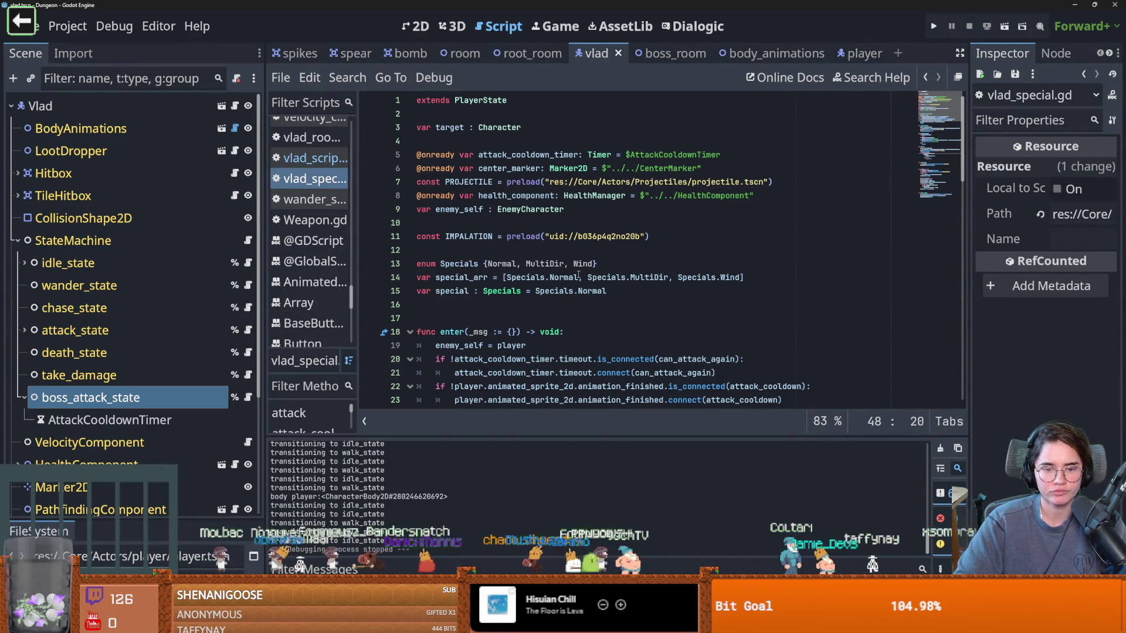
{"action": "mouse_move", "coordinate": [578, 275]}
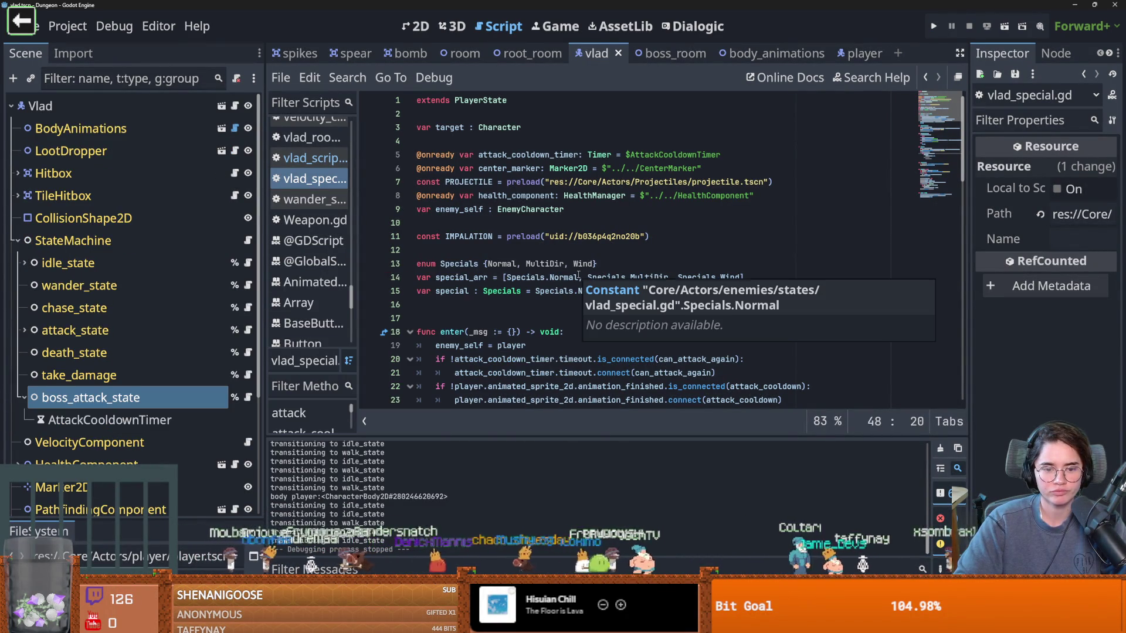
{"action": "left_click", "coordinate": [528, 277]}
{"action": "scroll", "coordinate": [528, 277], "scroll_direction": "down", "scroll_amount": 3}
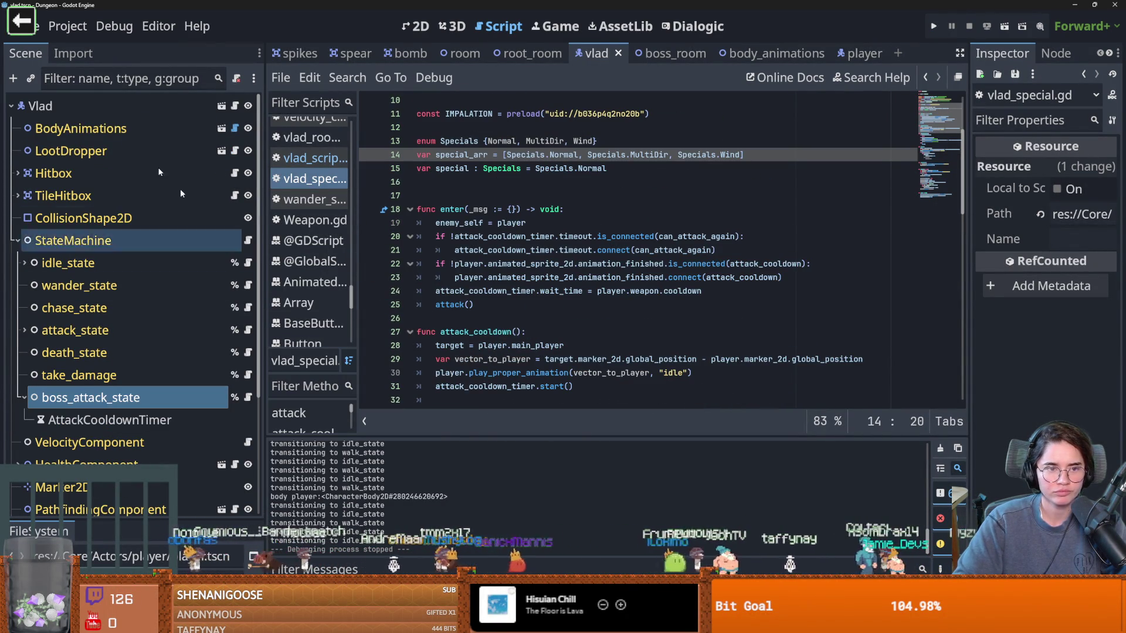
Step: Open vlad_script.gd and highlight every use of on_attack_change on line 13
{"action": "left_click", "coordinate": [310, 158]}
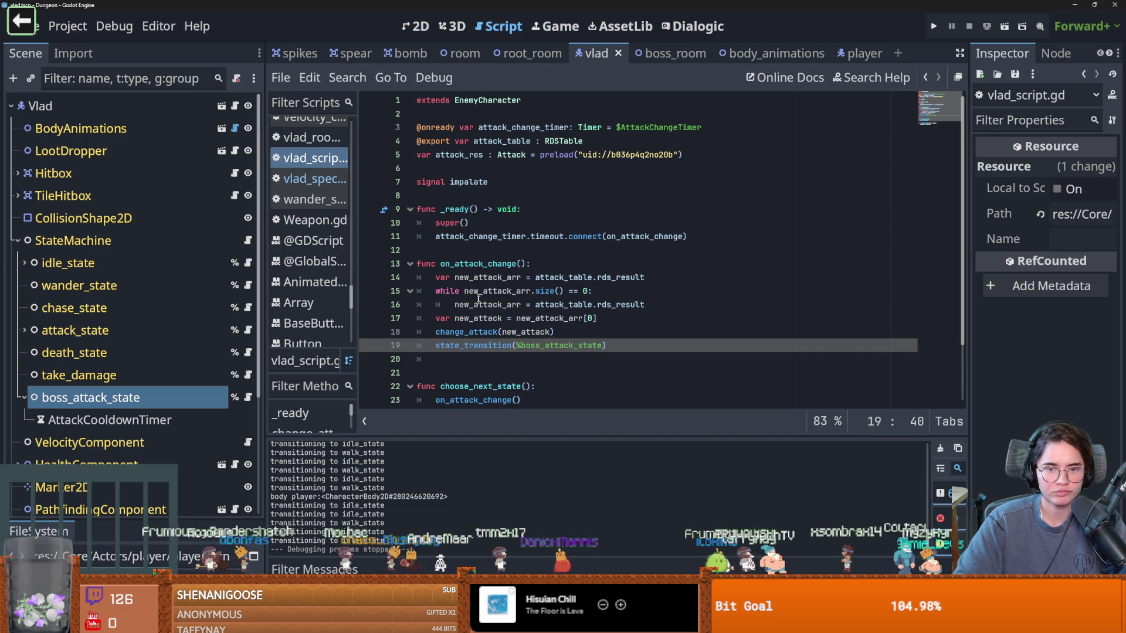
{"action": "left_click", "coordinate": [478, 277]}
{"action": "double_click", "coordinate": [477, 264]}
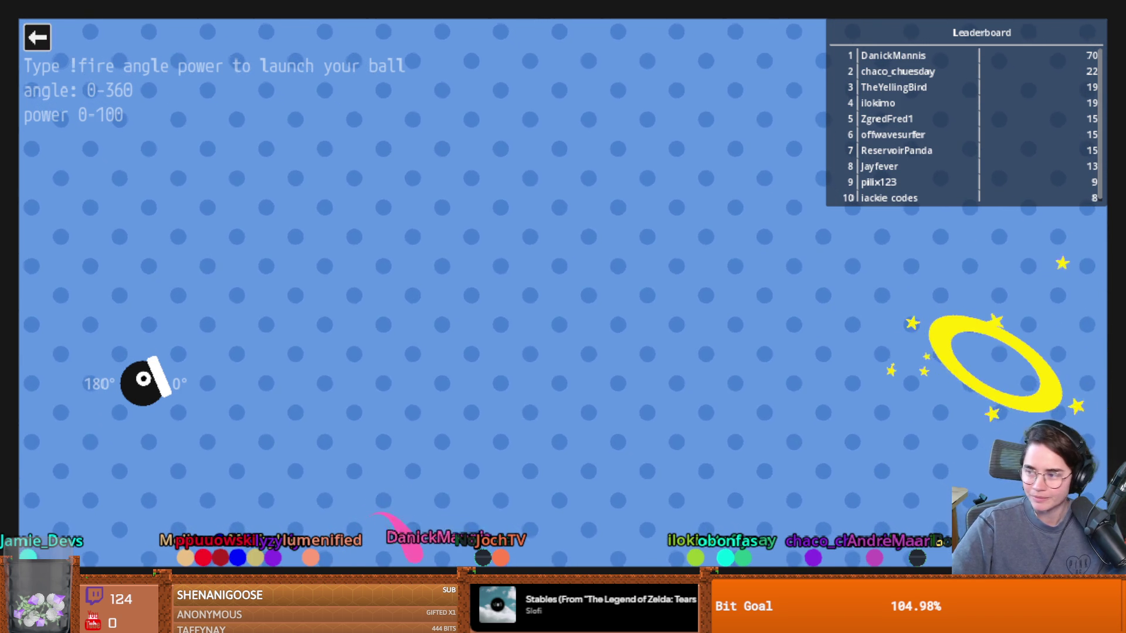
Step: Quit Cannon and its game menu, then save vlad_script.gd back in the Godot editor
{"action": "left_click", "coordinate": [37, 37]}
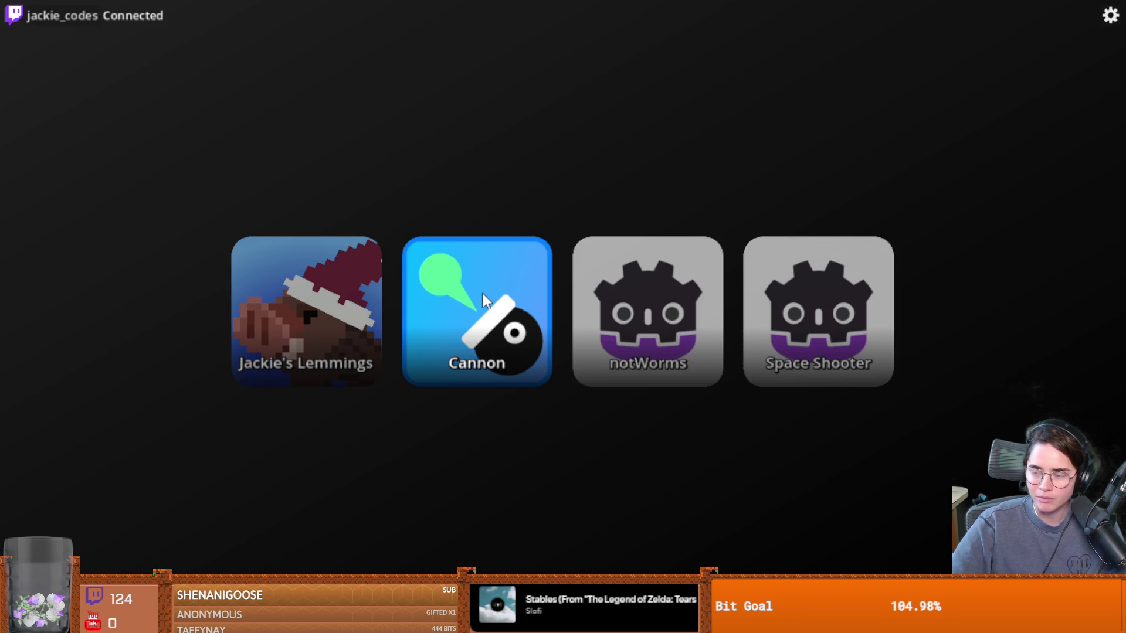
{"action": "left_click", "coordinate": [482, 293]}
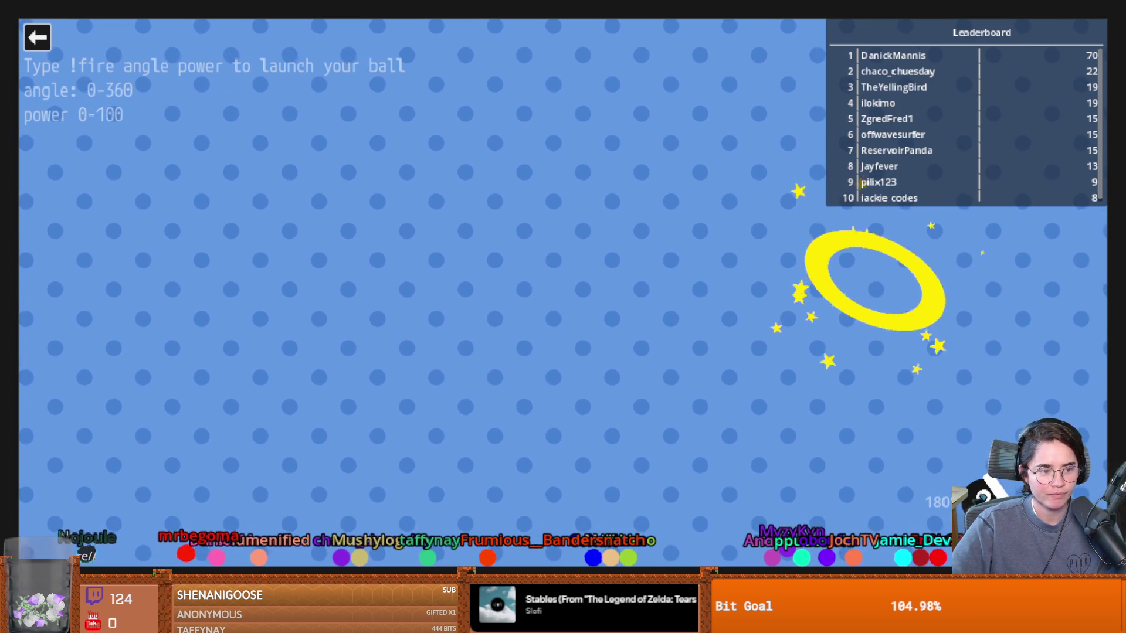
{"action": "left_click", "coordinate": [37, 37]}
{"action": "left_click", "coordinate": [271, 308]}
{"action": "left_click", "coordinate": [595, 264]}
{"action": "key", "text": "ctrl+s"}
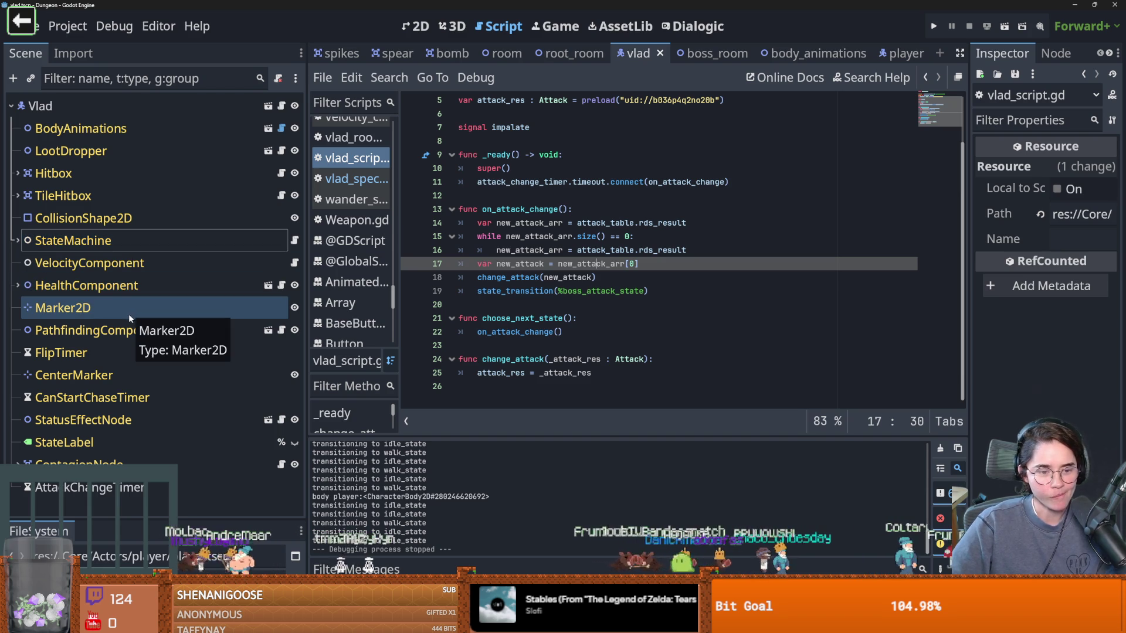
{"action": "left_click", "coordinate": [17, 242]}
{"action": "scroll", "coordinate": [18, 245], "scroll_direction": "down", "scroll_amount": 3}
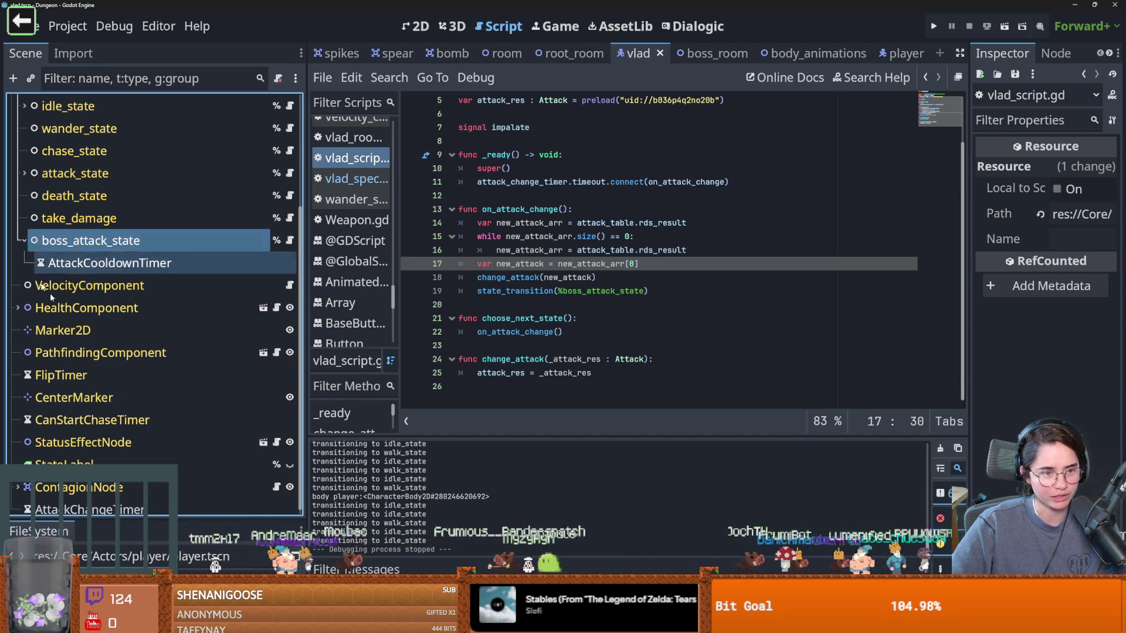
{"action": "scroll", "coordinate": [27, 267], "scroll_direction": "up", "scroll_amount": 3}
{"action": "left_click", "coordinate": [18, 240]}
{"action": "key", "text": "ctrl+s"}
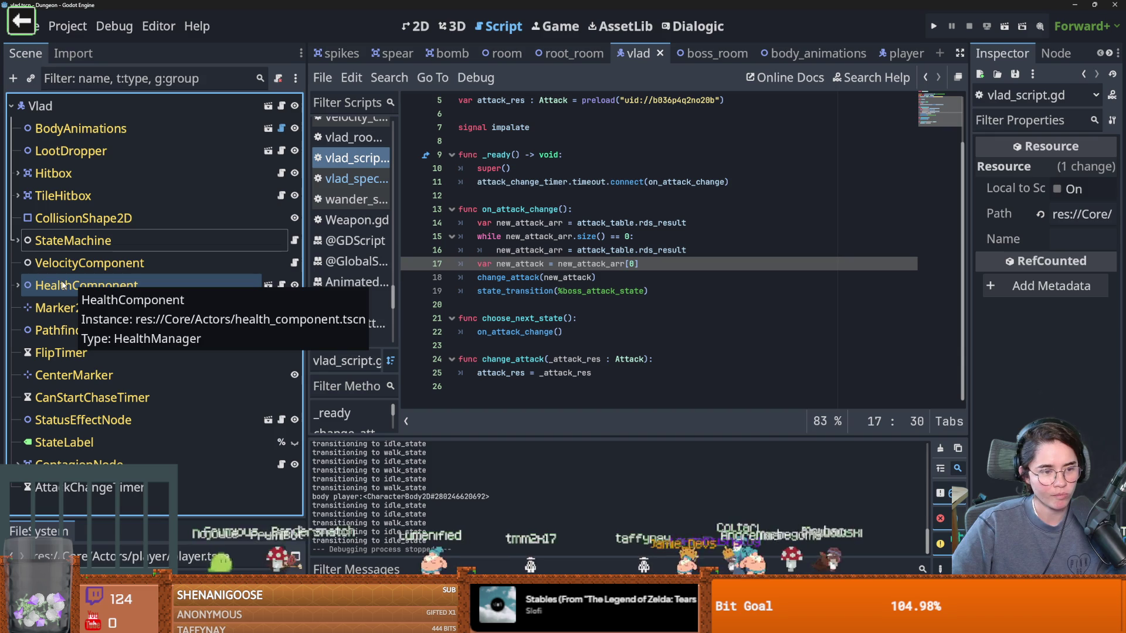
{"action": "left_click", "coordinate": [18, 241]}
{"action": "left_click", "coordinate": [19, 241]}
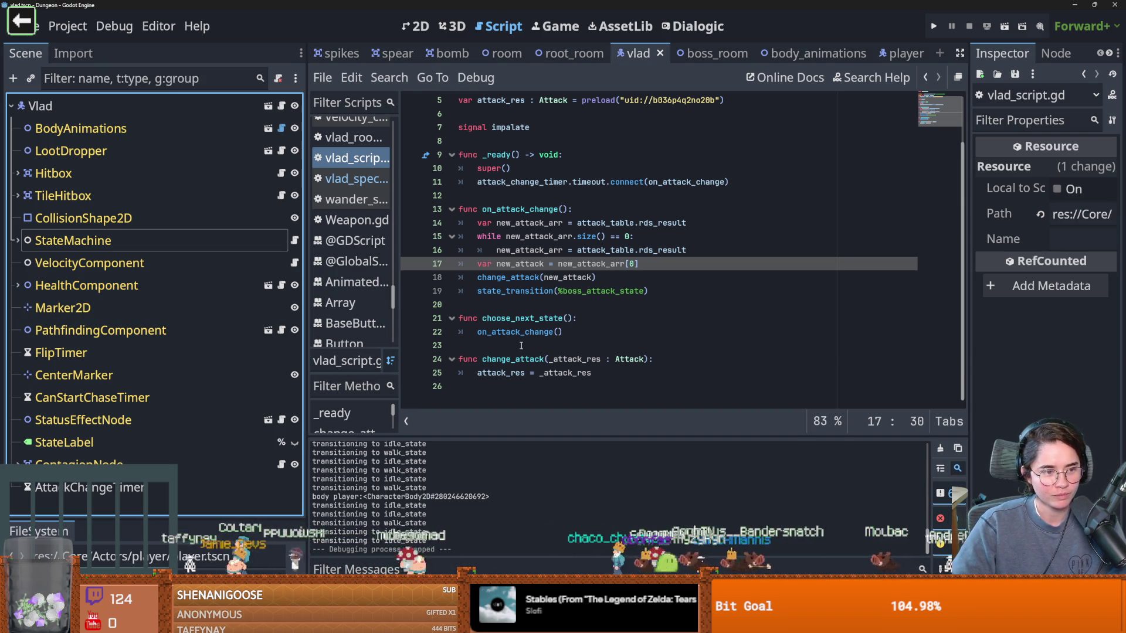
{"action": "mouse_move", "coordinate": [535, 337]}
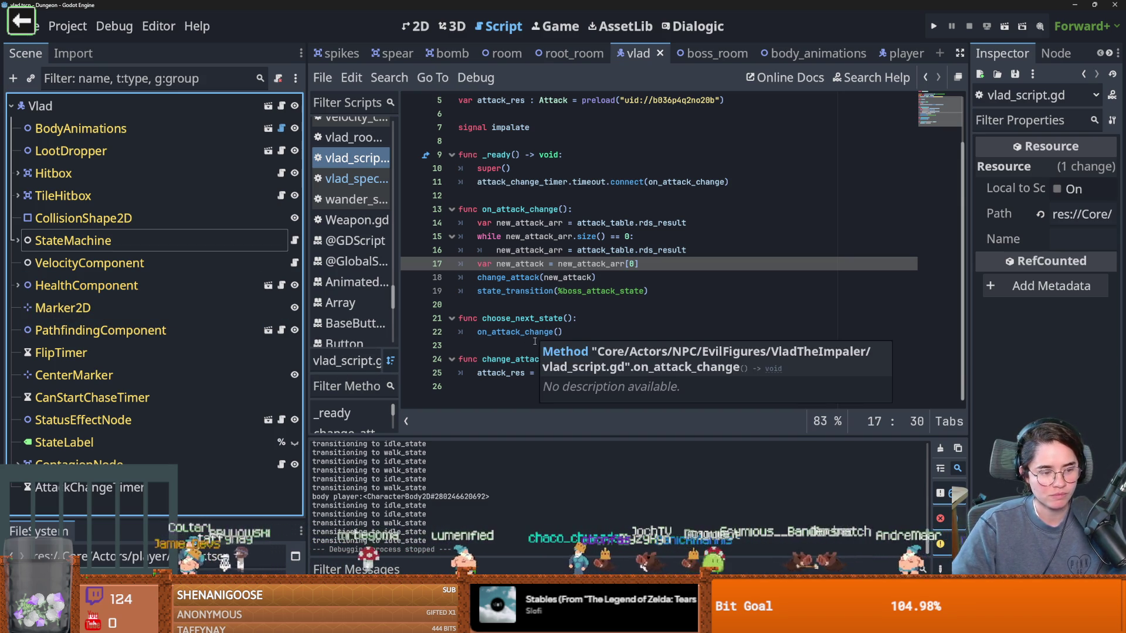
{"action": "left_click", "coordinate": [595, 304]}
{"action": "key", "text": "ctrl+s"}
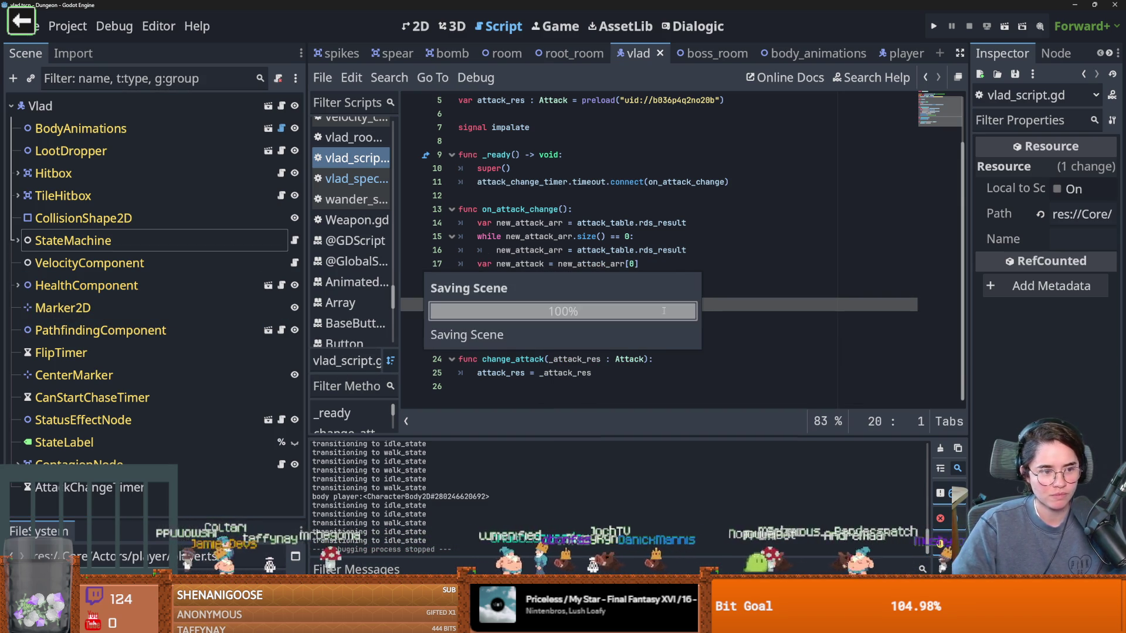
{"action": "scroll", "coordinate": [659, 316], "scroll_direction": "up", "scroll_amount": 2}
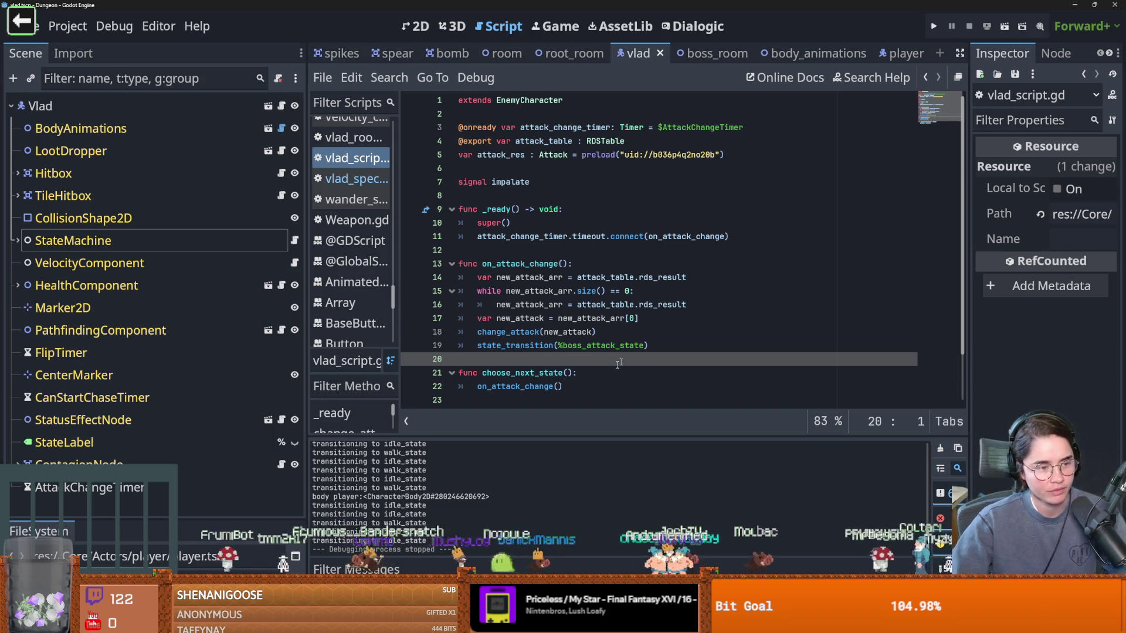
{"action": "left_click", "coordinate": [630, 276]}
{"action": "key", "text": "ctrl+s"}
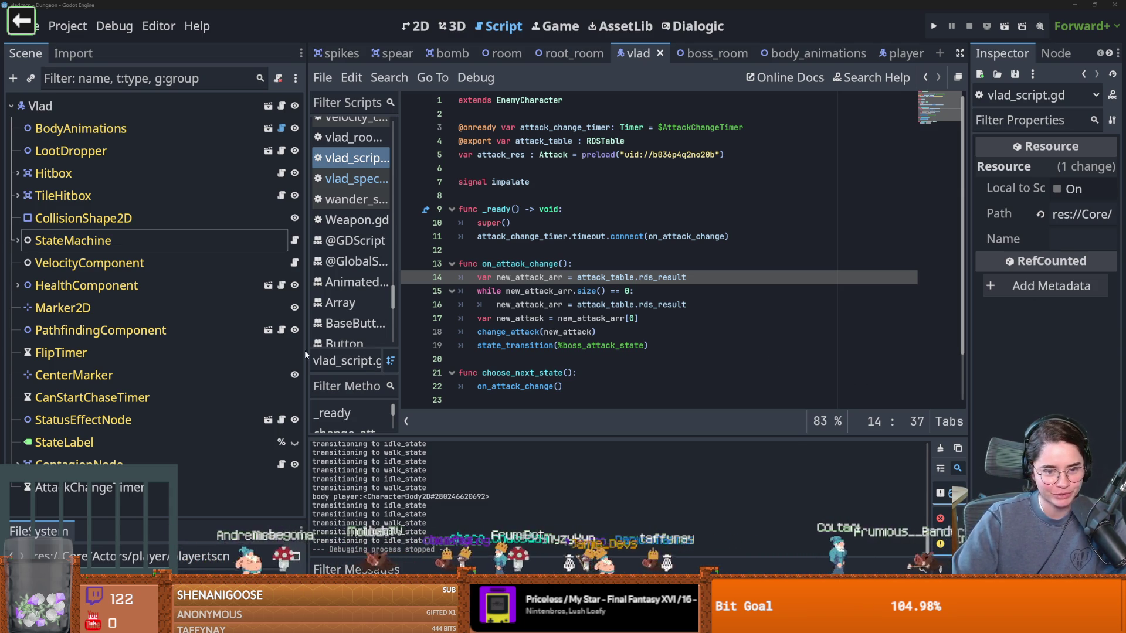
Step: Widen the code area and save Vlad's on_attack_change re-roll code
{"action": "left_click_drag", "start_coordinate": [305, 352], "coordinate": [255, 354]}
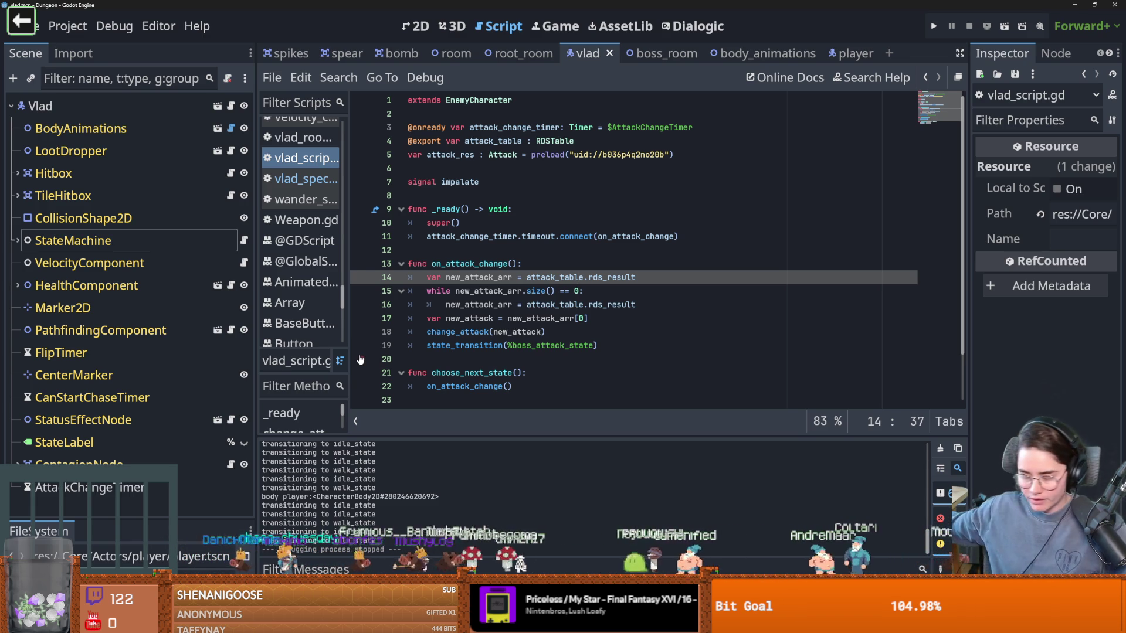
{"action": "key", "text": "Up"}
{"action": "key", "text": "Up"}
{"action": "key", "text": "ctrl+s"}
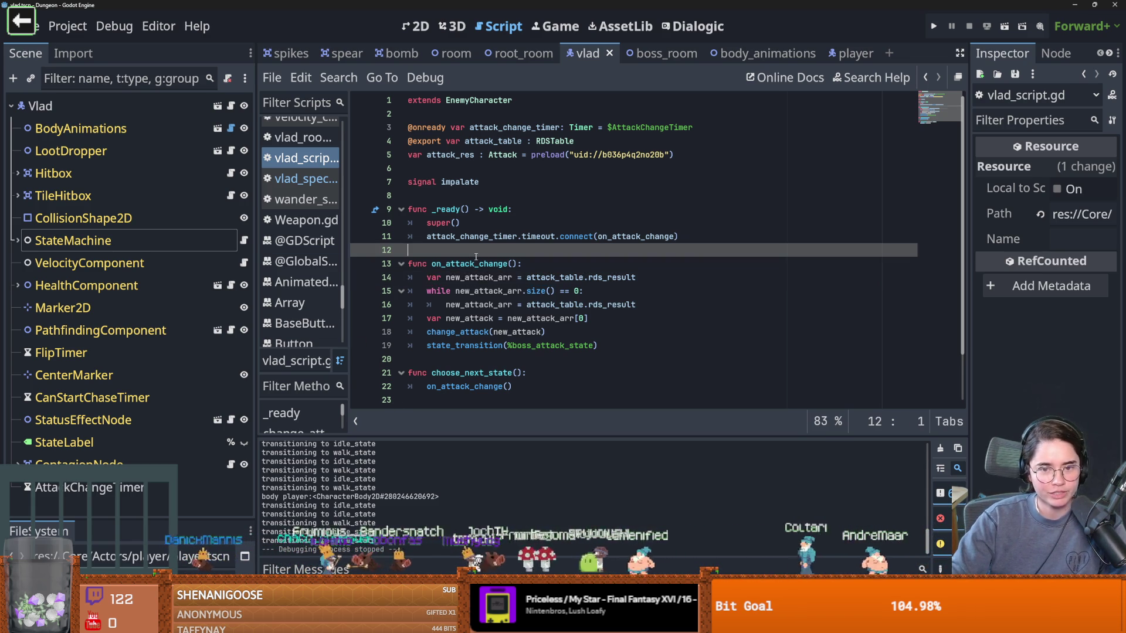
{"action": "key", "text": "Up"}
{"action": "key", "text": "Up"}
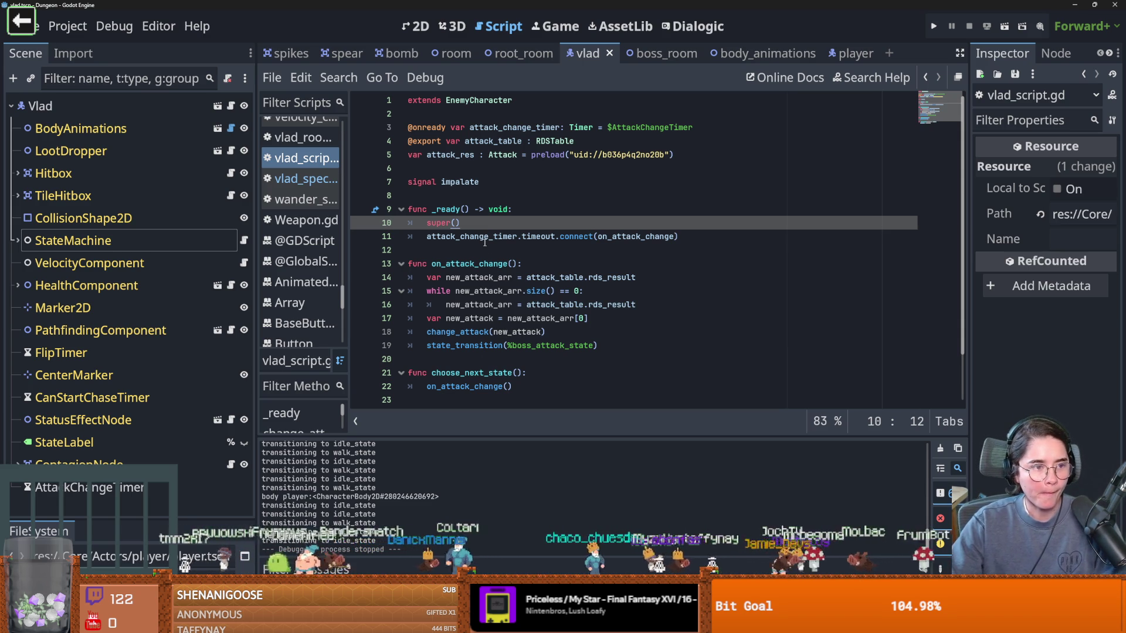
Step: Highlight the uses of on_attack_change, then switch to the boss_room scene
{"action": "left_click", "coordinate": [516, 318]}
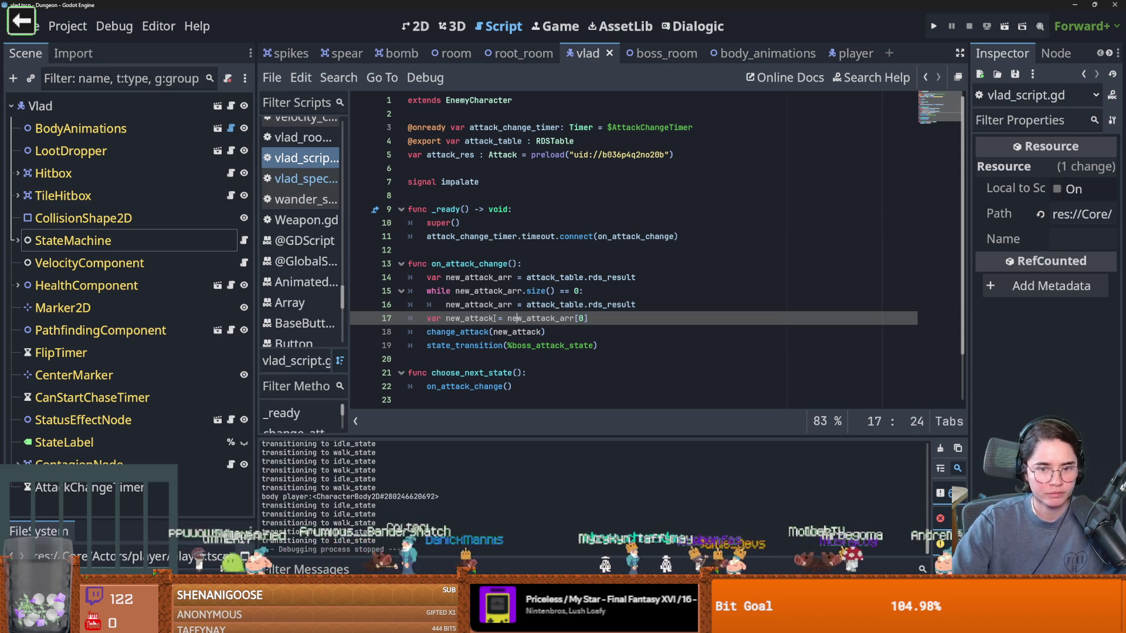
{"action": "left_click", "coordinate": [520, 345]}
{"action": "double_click", "coordinate": [491, 265]}
{"action": "scroll", "coordinate": [518, 326], "scroll_direction": "down", "scroll_amount": 2}
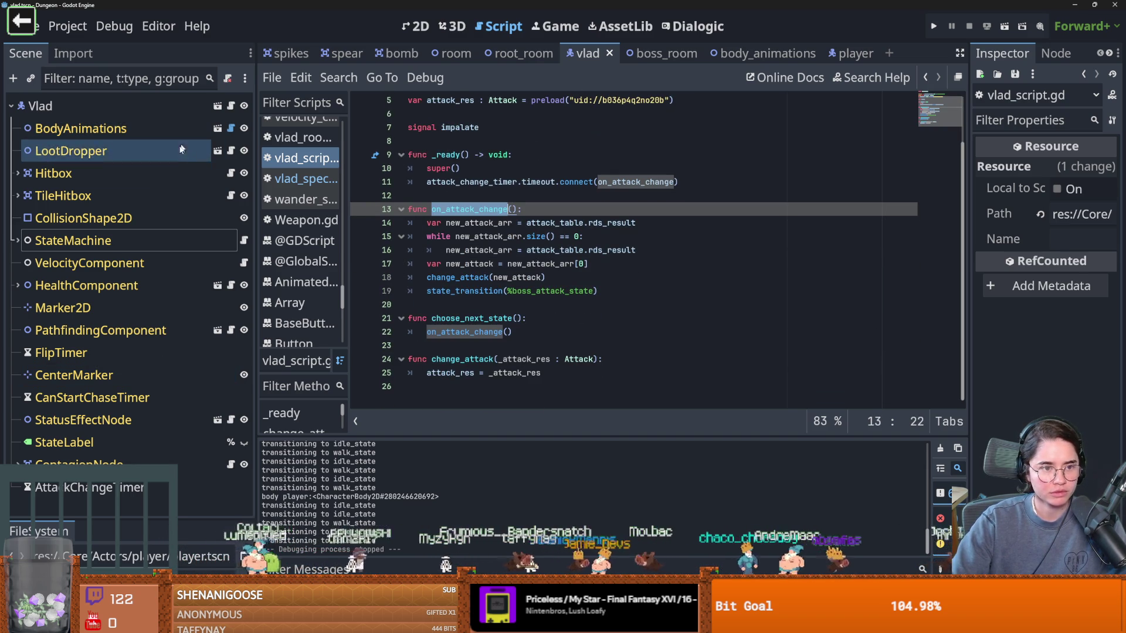
{"action": "left_click", "coordinate": [652, 53]}
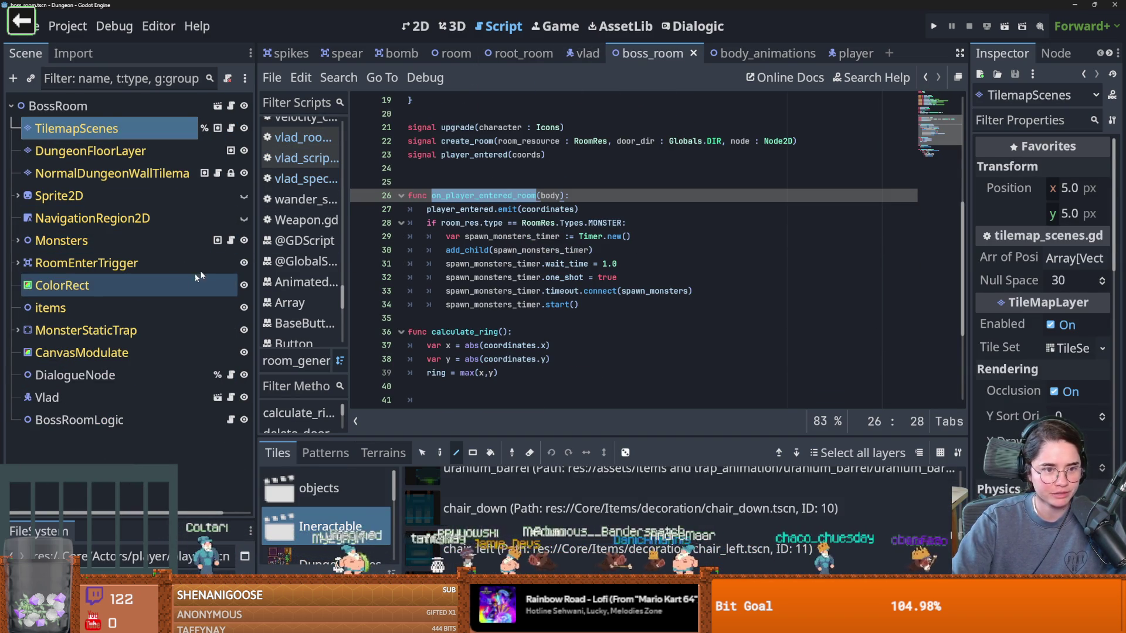
Step: Check monsters.gd's enter_boss_room and the uses of on_player_enter_monster_room
{"action": "left_click", "coordinate": [217, 240]}
{"action": "scroll", "coordinate": [597, 227], "scroll_direction": "down", "scroll_amount": 2}
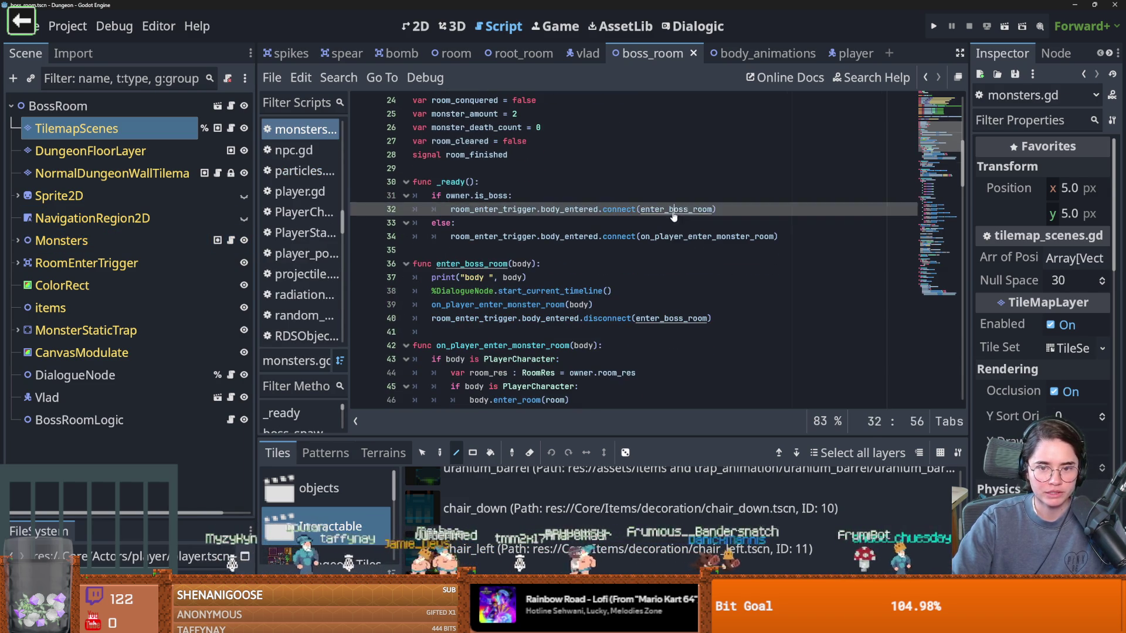
{"action": "left_click", "coordinate": [410, 249]}
{"action": "double_click", "coordinate": [512, 292]}
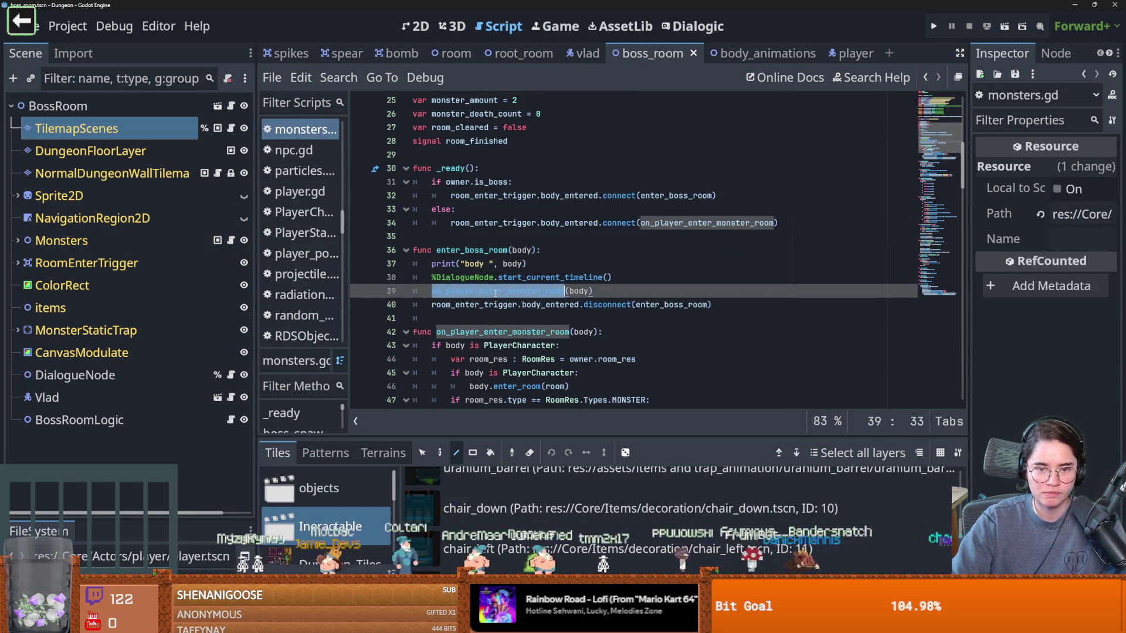
Step: Uncomment boss.state_transition on line 13 of dialogue_node.gd, then return to vlad_script.gd
{"action": "left_click", "coordinate": [232, 378]}
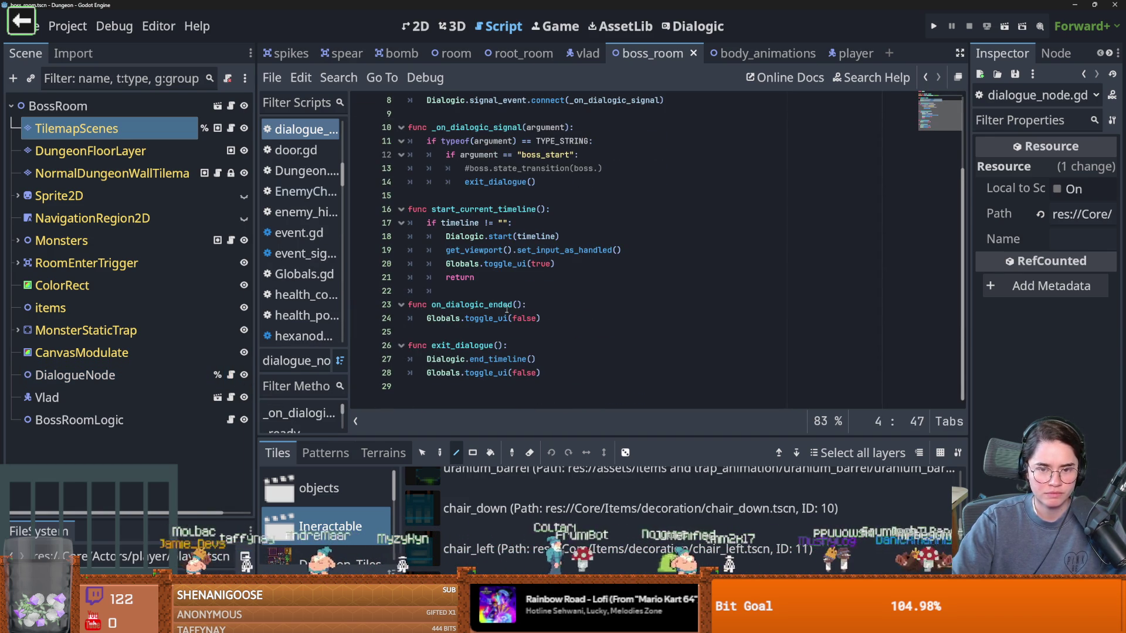
{"action": "scroll", "coordinate": [507, 308], "scroll_direction": "up", "scroll_amount": 2}
{"action": "left_click", "coordinate": [551, 236]}
{"action": "left_click", "coordinate": [526, 263]}
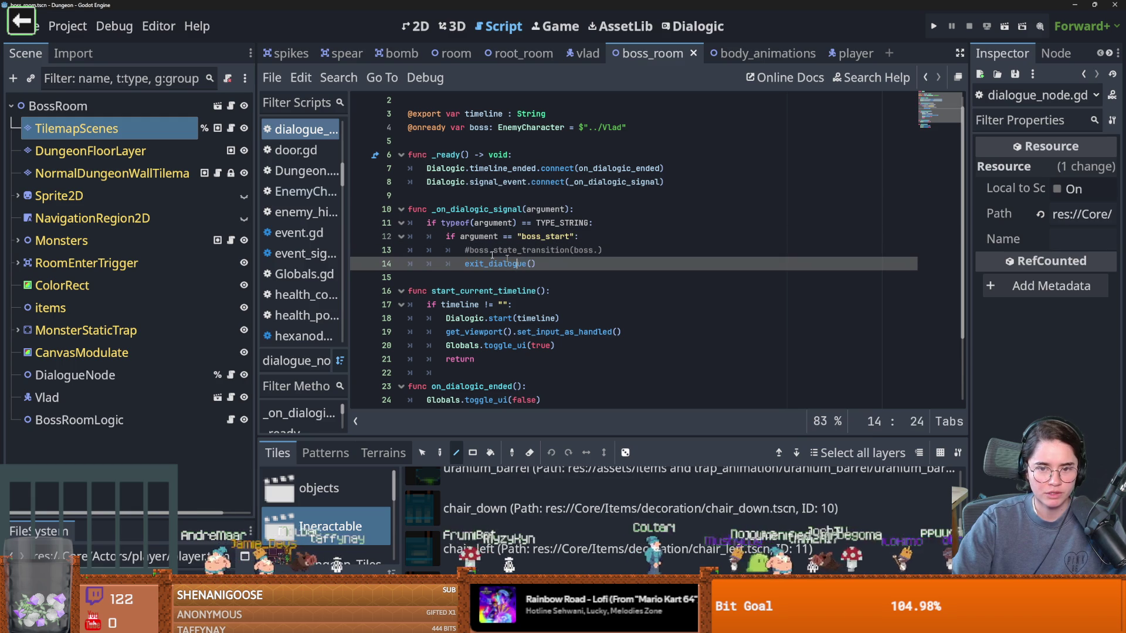
{"action": "left_click", "coordinate": [470, 251]}
{"action": "key", "text": "BackSpace"}
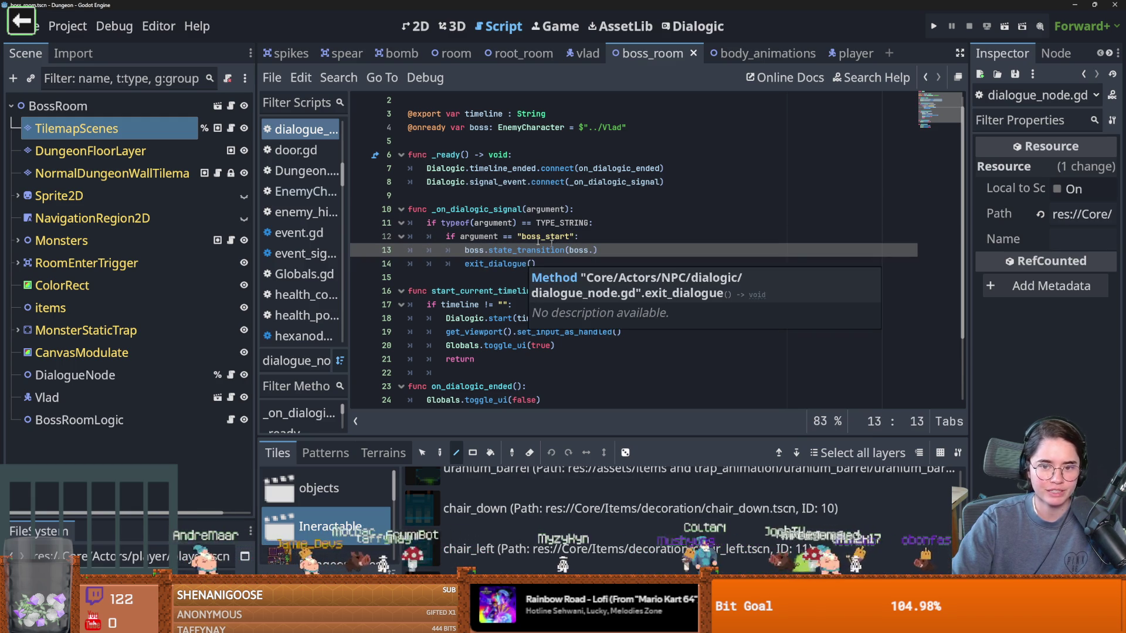
{"action": "left_click", "coordinate": [535, 251]}
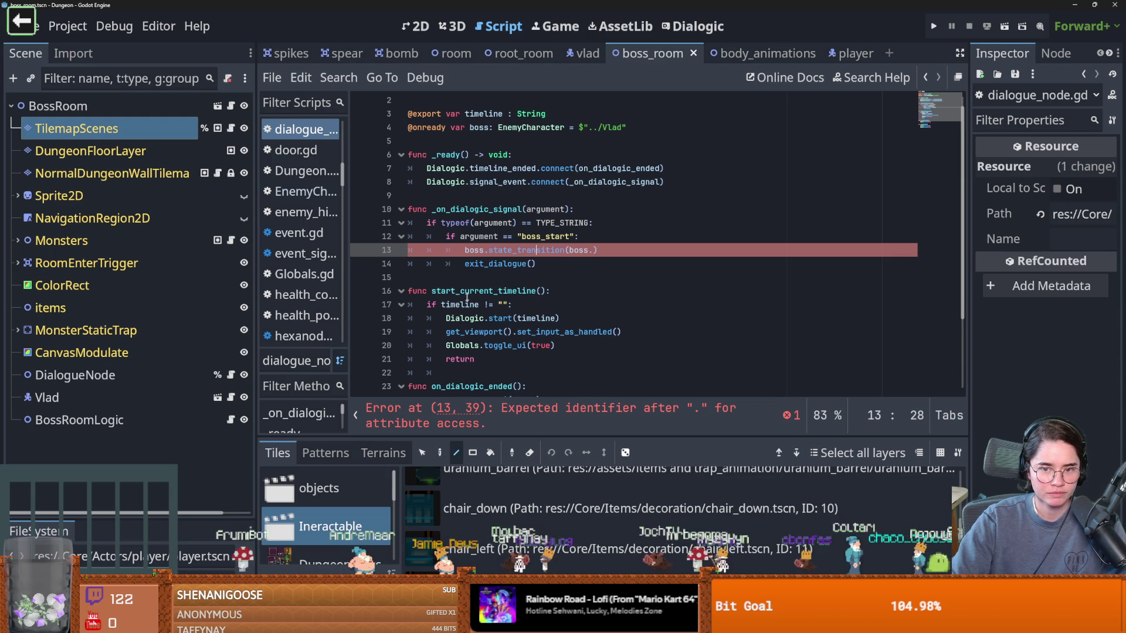
{"action": "left_click", "coordinate": [231, 398]}
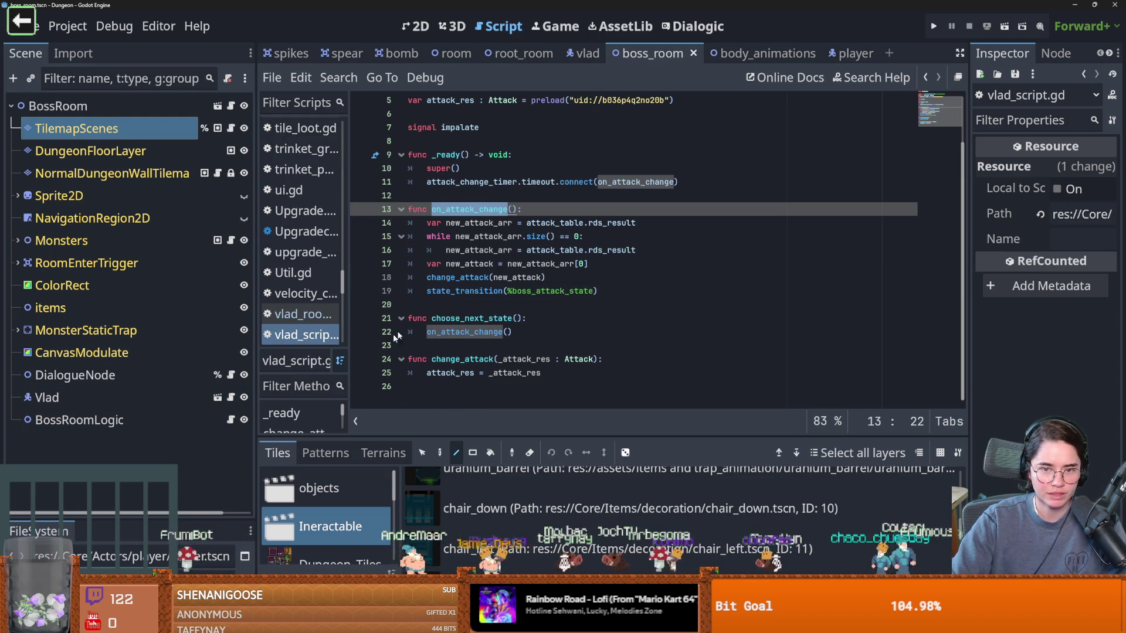
{"action": "left_click", "coordinate": [516, 209]}
{"action": "left_click_drag", "start_coordinate": [520, 317], "coordinate": [432, 319]}
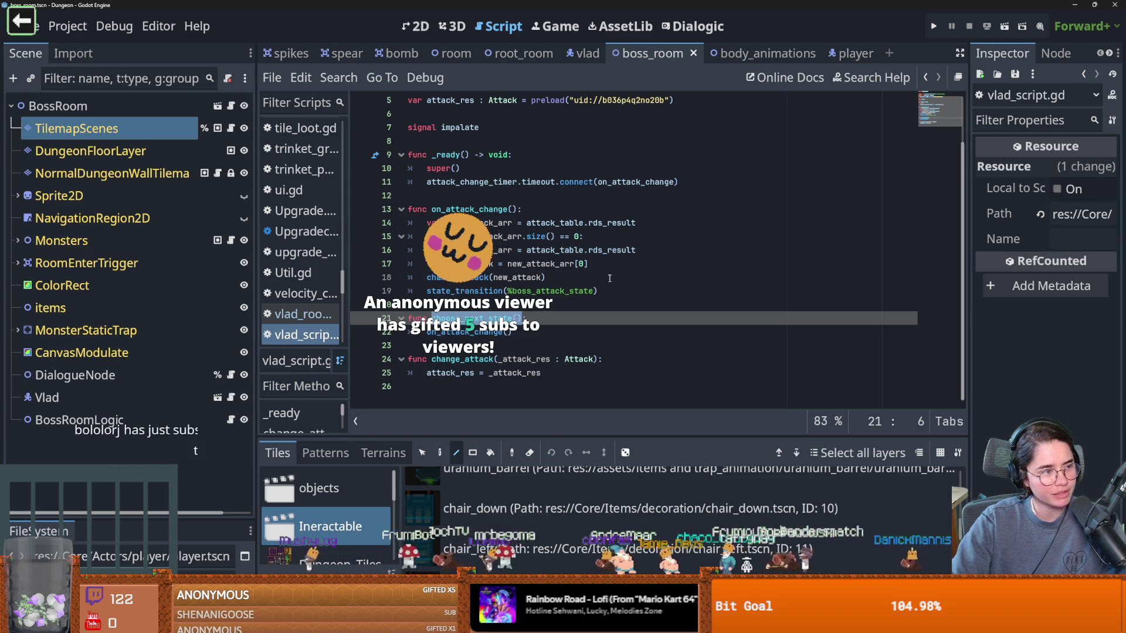
{"action": "left_click", "coordinate": [609, 300]}
{"action": "key", "text": "ctrl+s"}
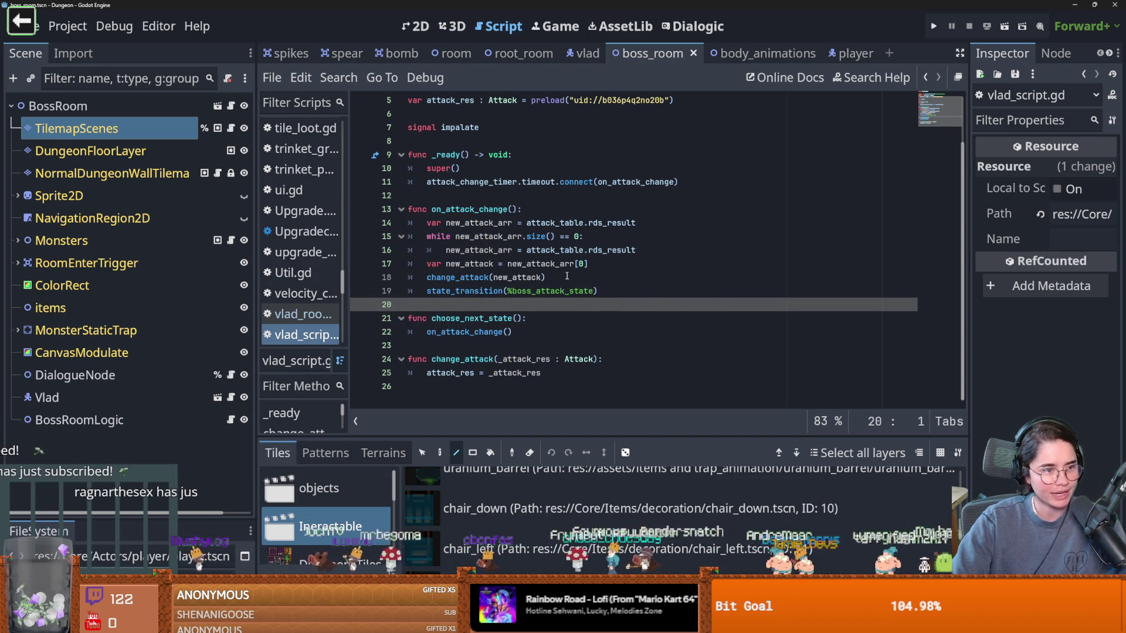
{"action": "left_click", "coordinate": [539, 277]}
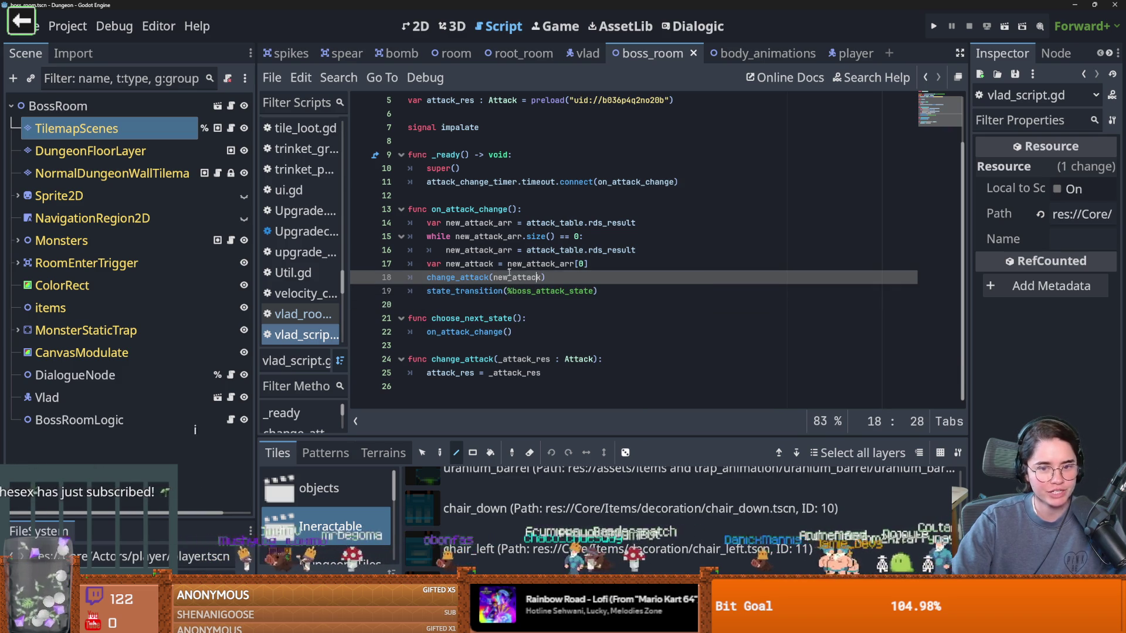
{"action": "left_click", "coordinate": [507, 264]}
{"action": "key", "text": "ctrl+s"}
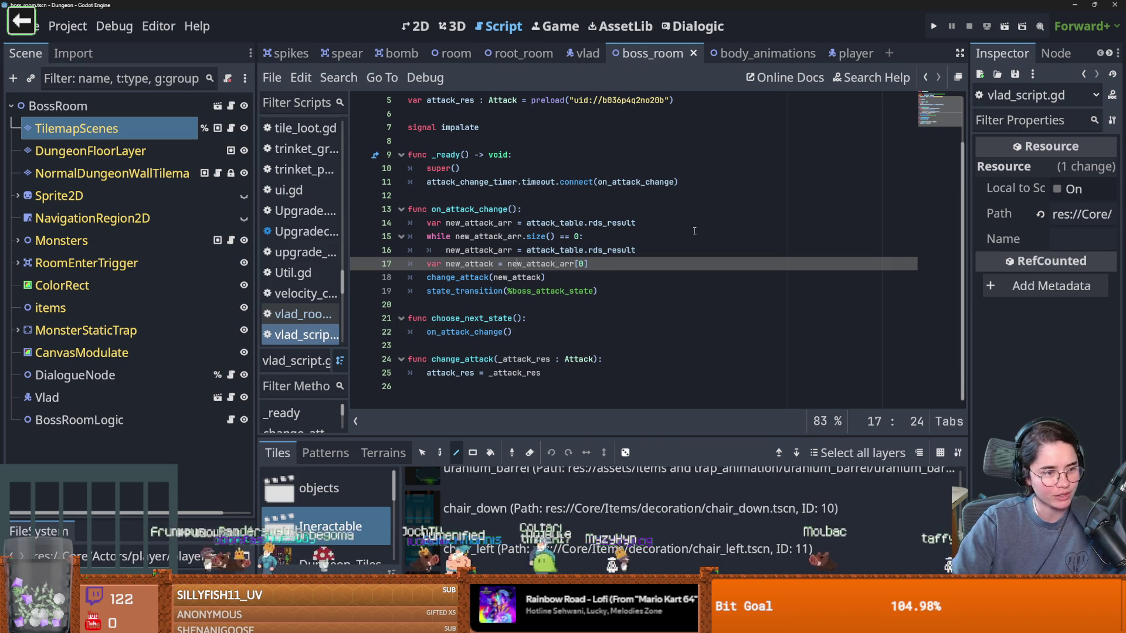
{"action": "left_click", "coordinate": [647, 294]}
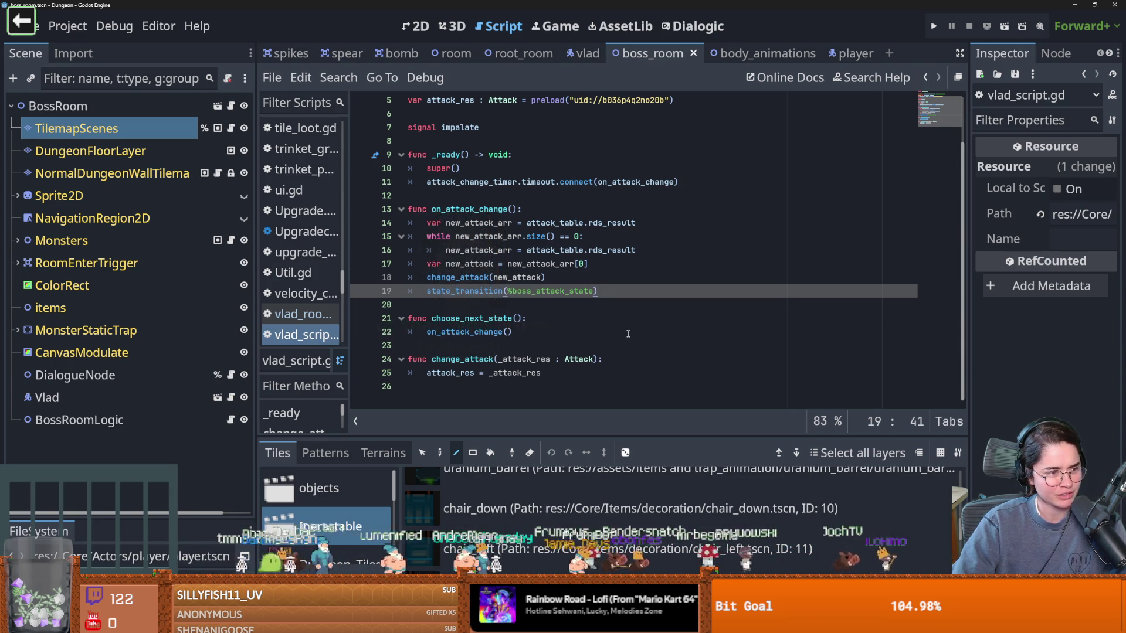
{"action": "left_click", "coordinate": [661, 320]}
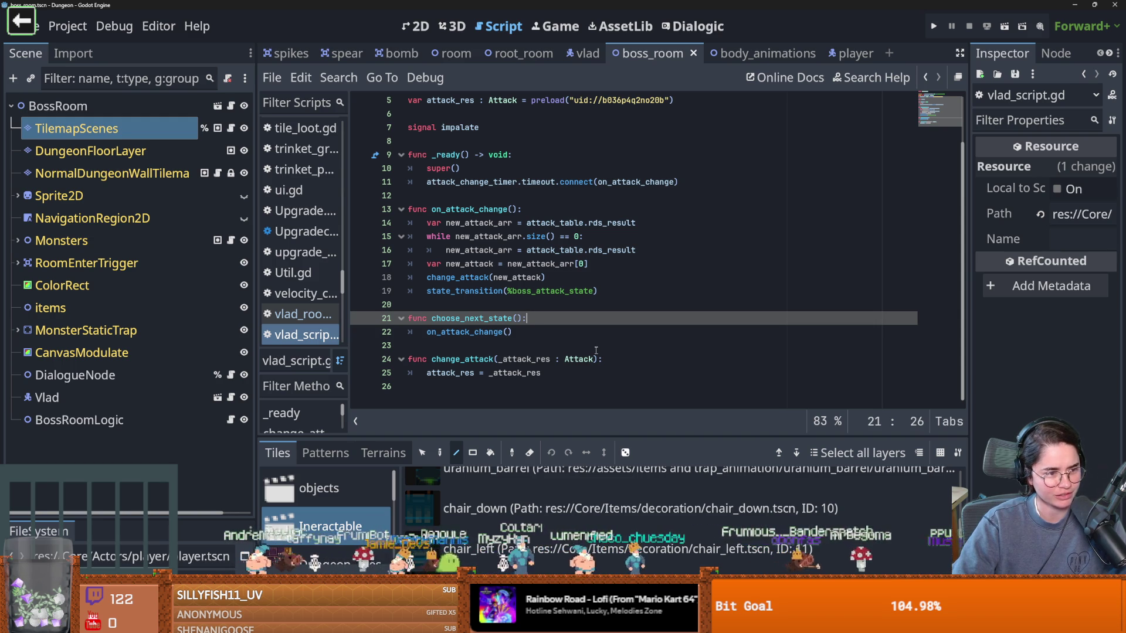
{"action": "key", "text": "ctrl+s"}
{"action": "key", "text": "ctrl+z"}
{"action": "scroll", "coordinate": [631, 325], "scroll_direction": "up", "scroll_amount": 2}
{"action": "key", "text": "ctrl+s"}
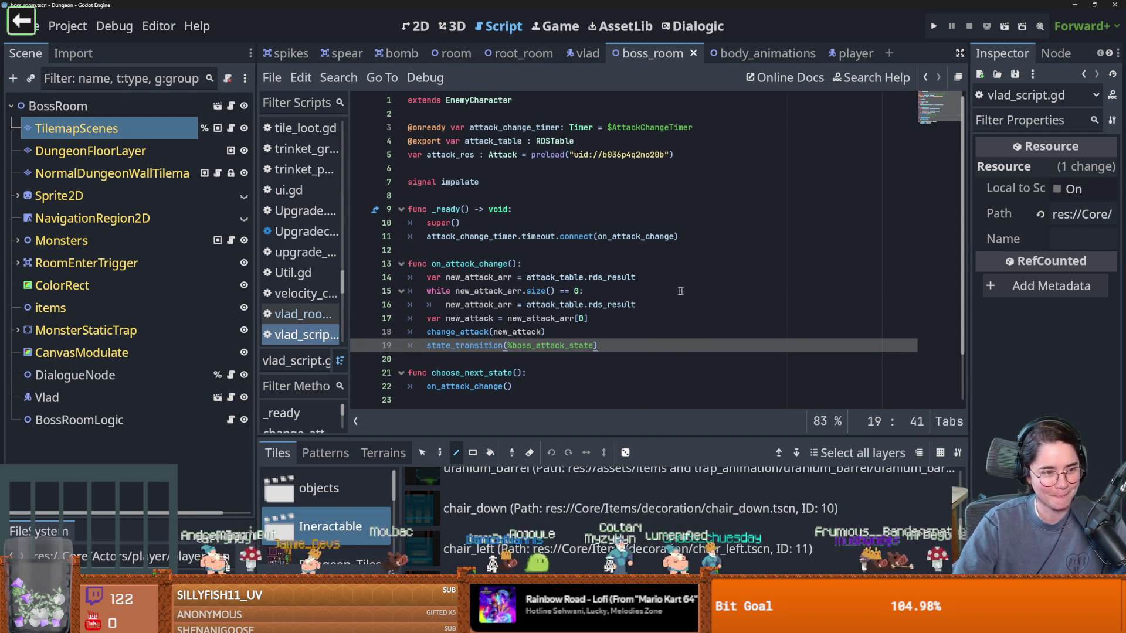
Step: Save the script and review the code around lines 12–18
{"action": "key", "text": "ctrl+s"}
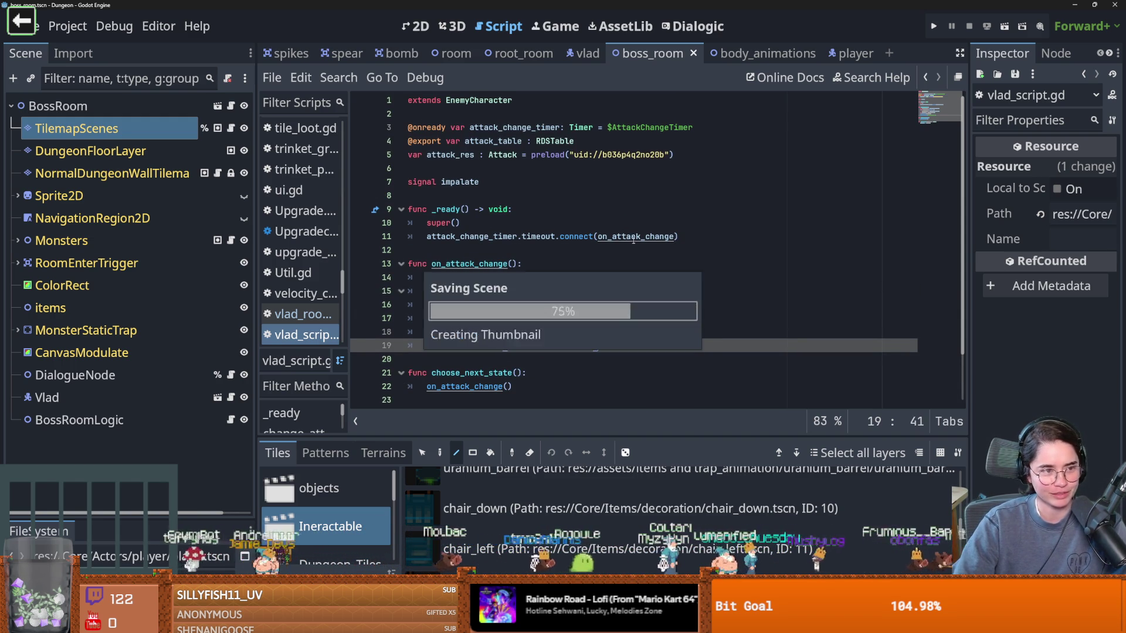
{"action": "key", "text": "ctrl+z"}
{"action": "key", "text": "ctrl+s"}
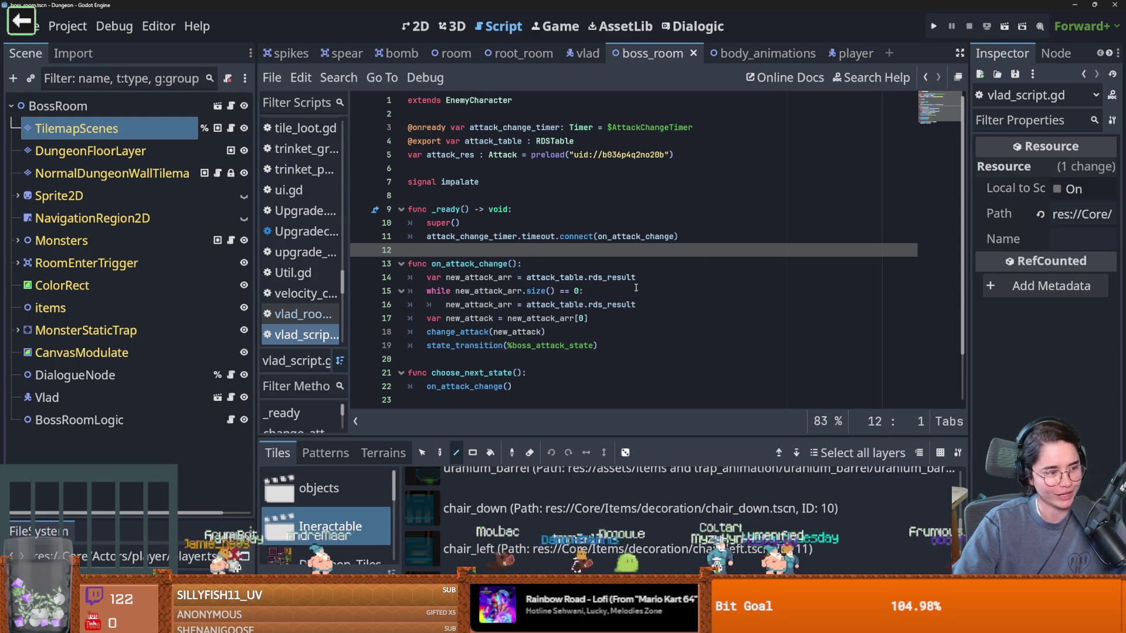
{"action": "scroll", "coordinate": [632, 311], "scroll_direction": "down", "scroll_amount": 2}
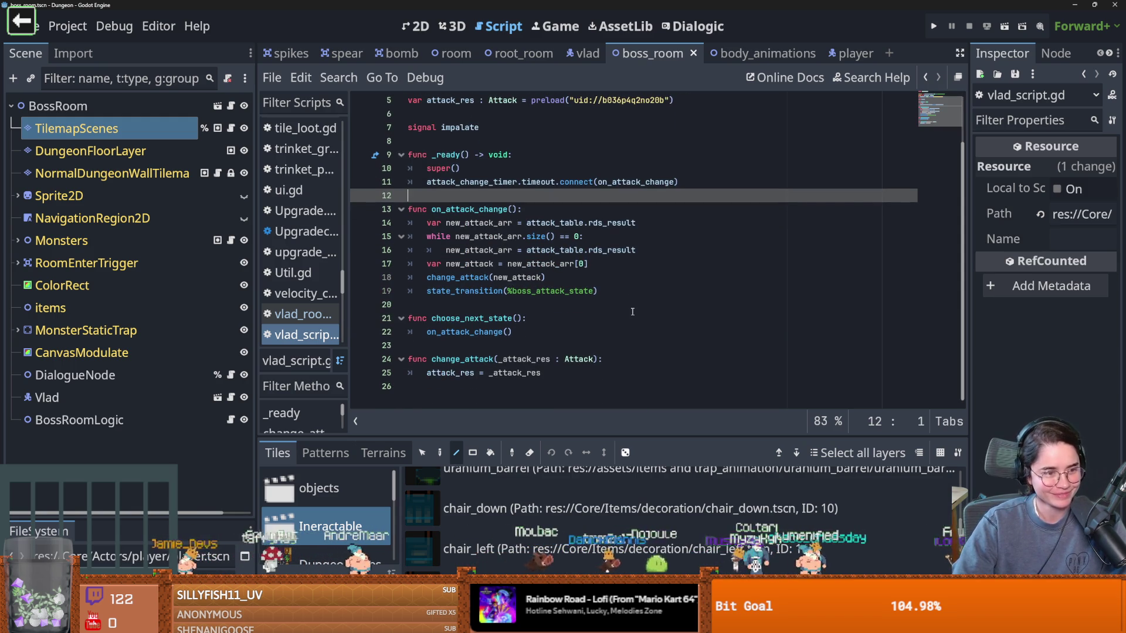
{"action": "left_click", "coordinate": [604, 267]}
{"action": "key", "text": "ctrl+s"}
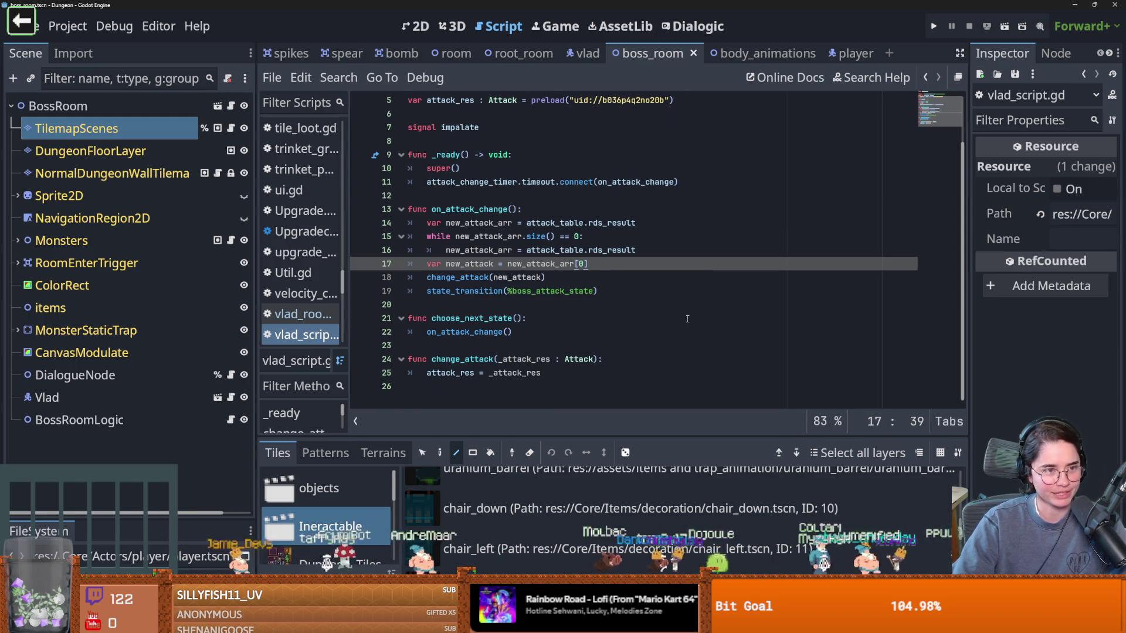
{"action": "scroll", "coordinate": [644, 317], "scroll_direction": "up", "scroll_amount": 1}
{"action": "left_click", "coordinate": [561, 296]}
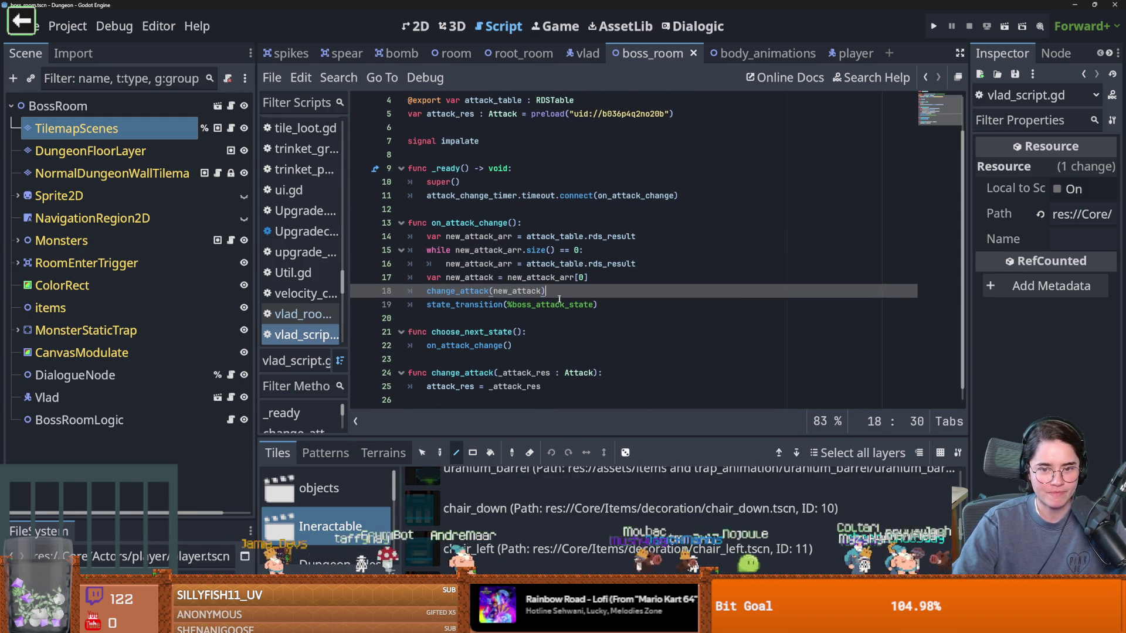
Step: Copy choose_next_state() from vlad_script.gd and select dialogue_node.gd's broken state_transition call
{"action": "left_click", "coordinate": [230, 374]}
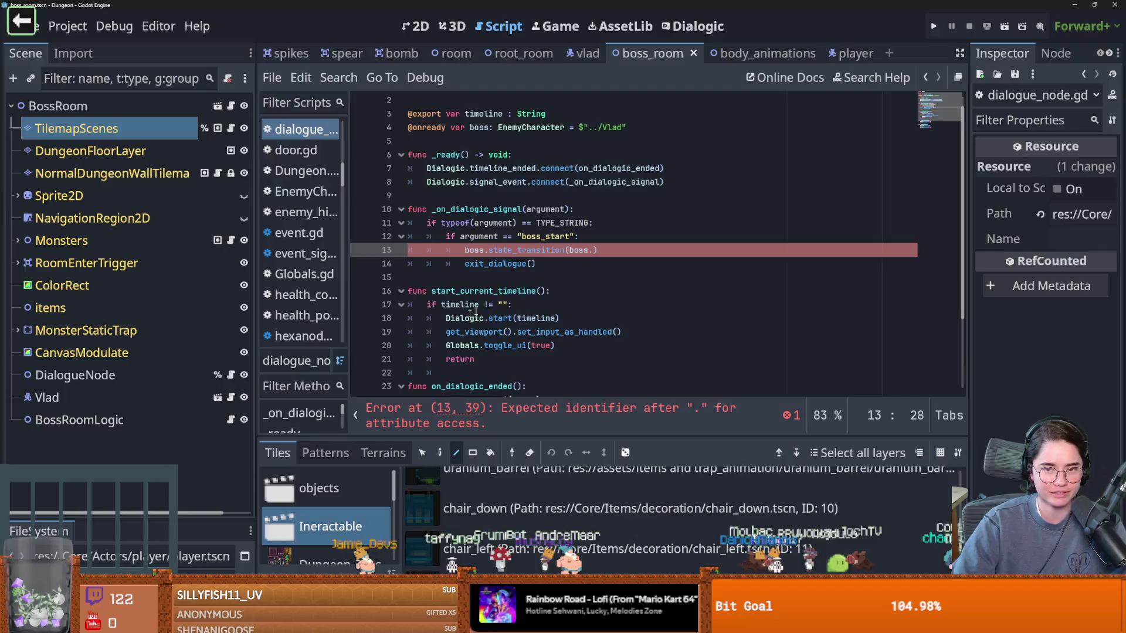
{"action": "left_click", "coordinate": [231, 397]}
{"action": "left_click_drag", "start_coordinate": [521, 332], "coordinate": [431, 332]}
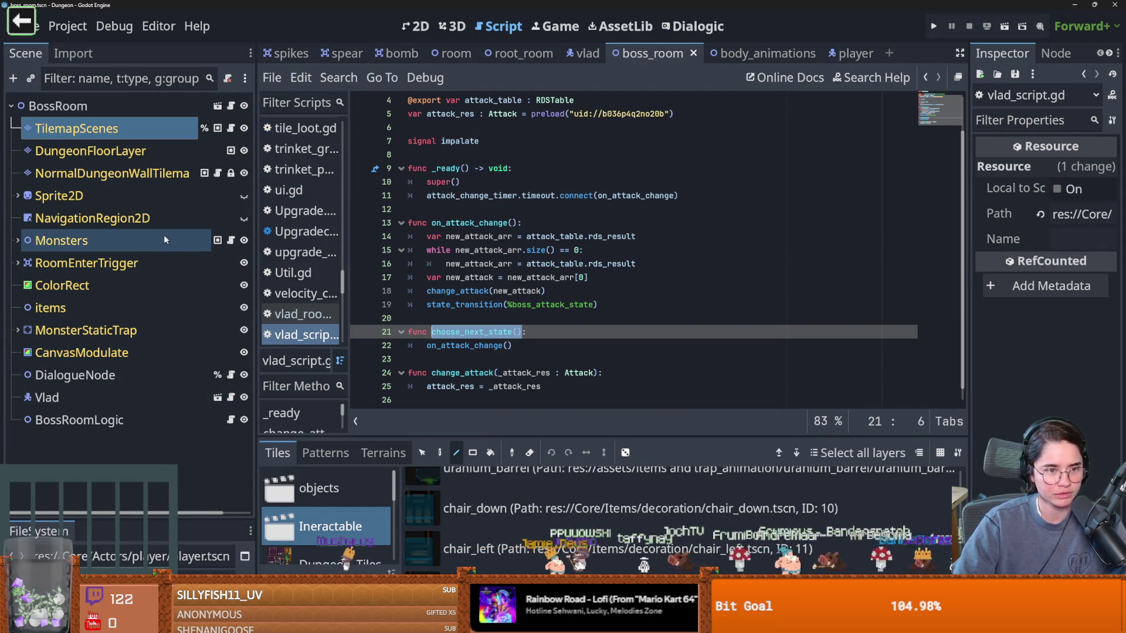
{"action": "left_click", "coordinate": [230, 374]}
{"action": "left_click_drag", "start_coordinate": [597, 250], "coordinate": [493, 257]}
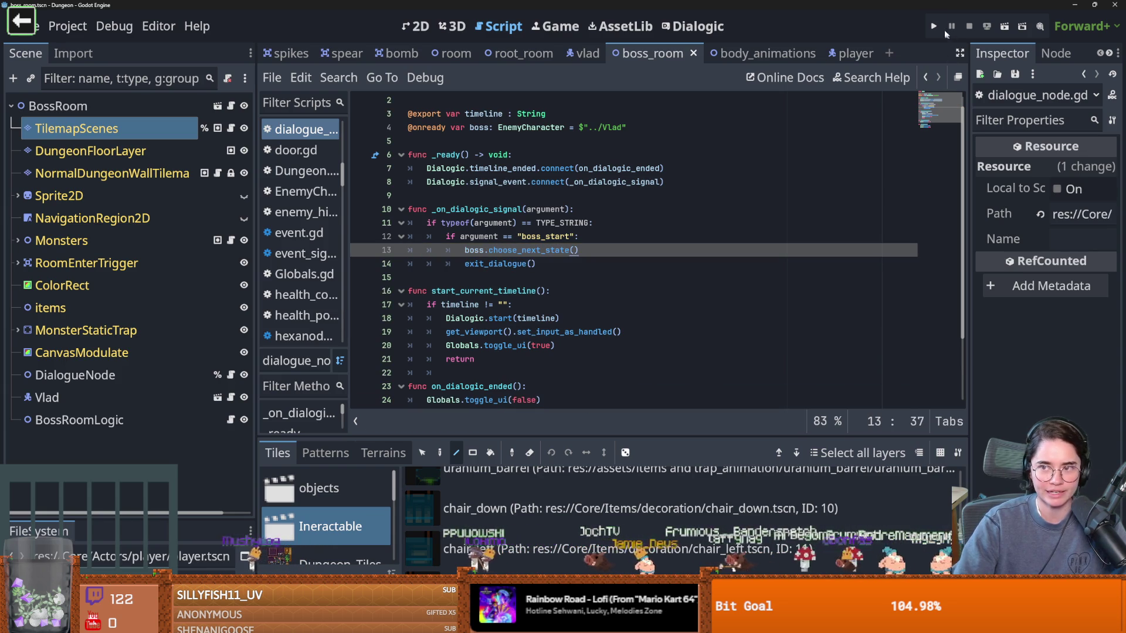
Step: Run the game with F5, start a new Warrior run, and walk around the room
{"action": "key", "text": "F5"}
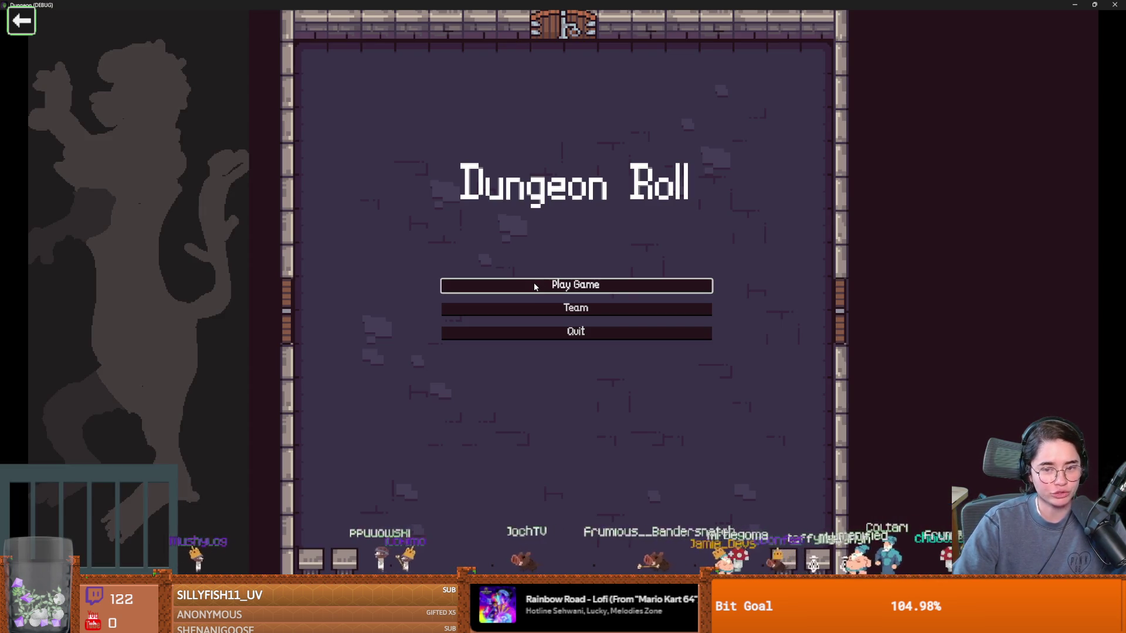
{"action": "left_click", "coordinate": [534, 286]}
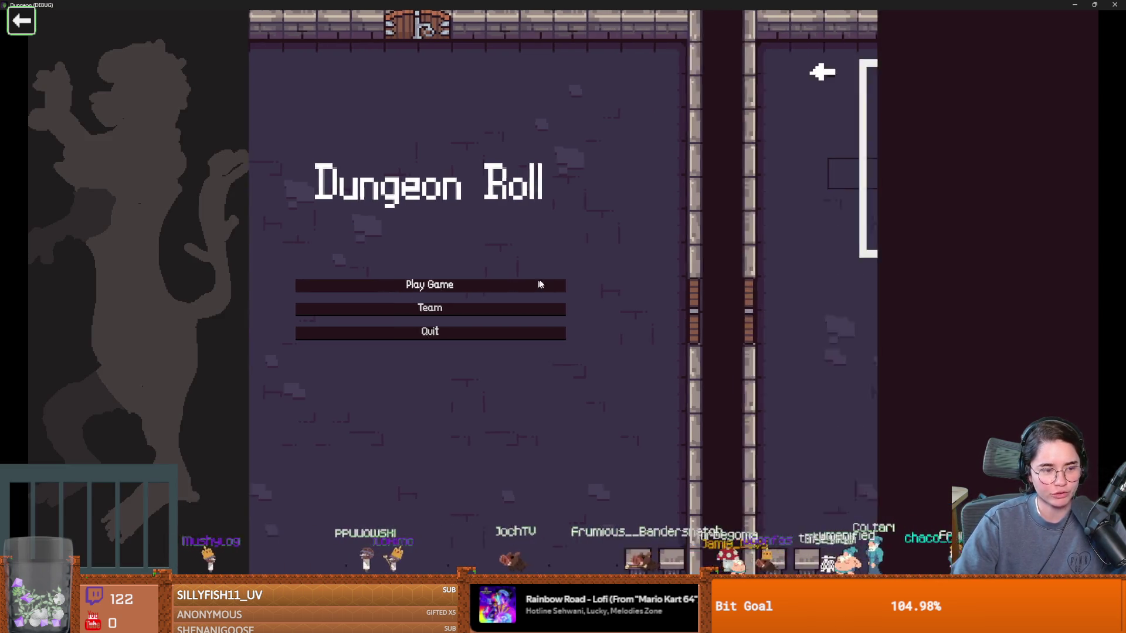
{"action": "left_click", "coordinate": [525, 245]}
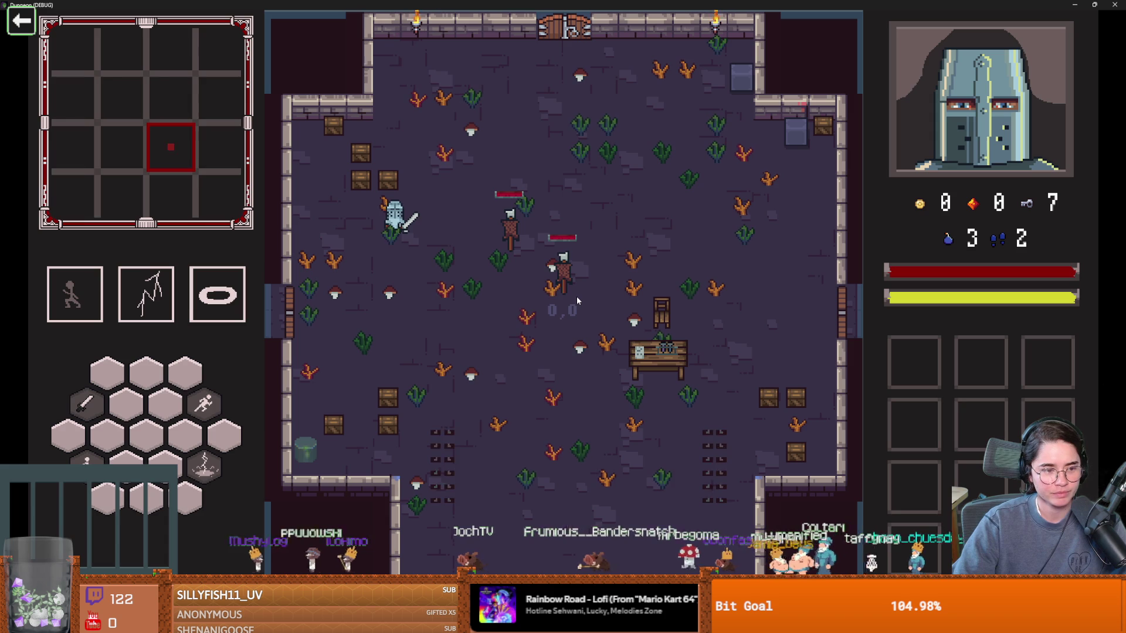
{"action": "key", "text": "a"}
{"action": "key", "text": "s"}
{"action": "key", "text": "d"}
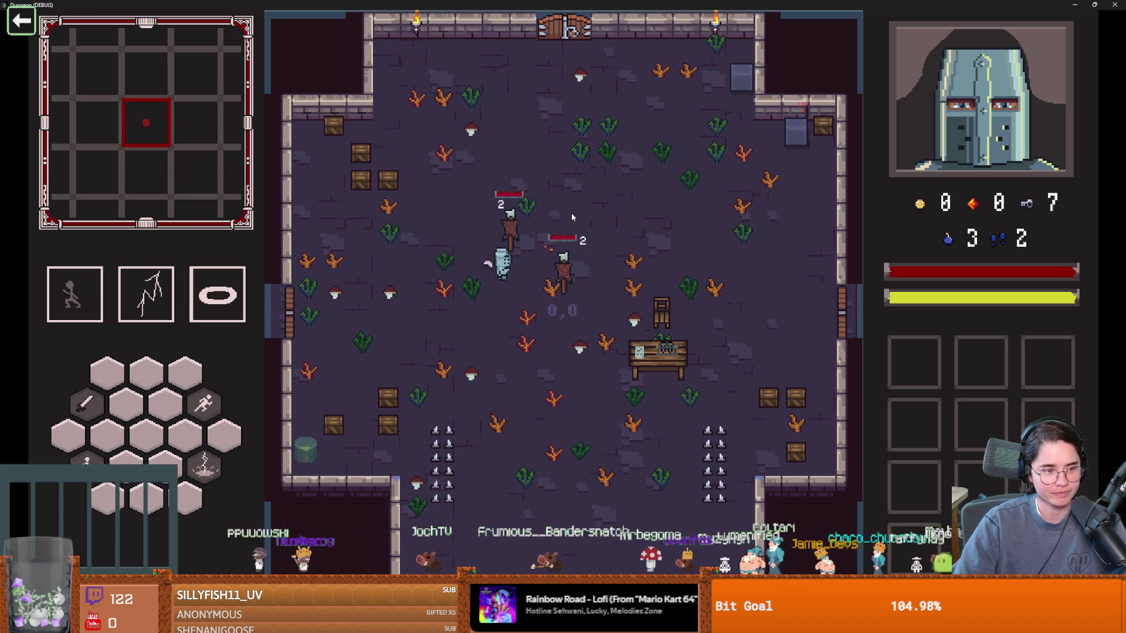
{"action": "key", "text": "w"}
Step: Swing the sword around the first room, head to the top door, and open the debug console
{"action": "left_click", "coordinate": [572, 217]}
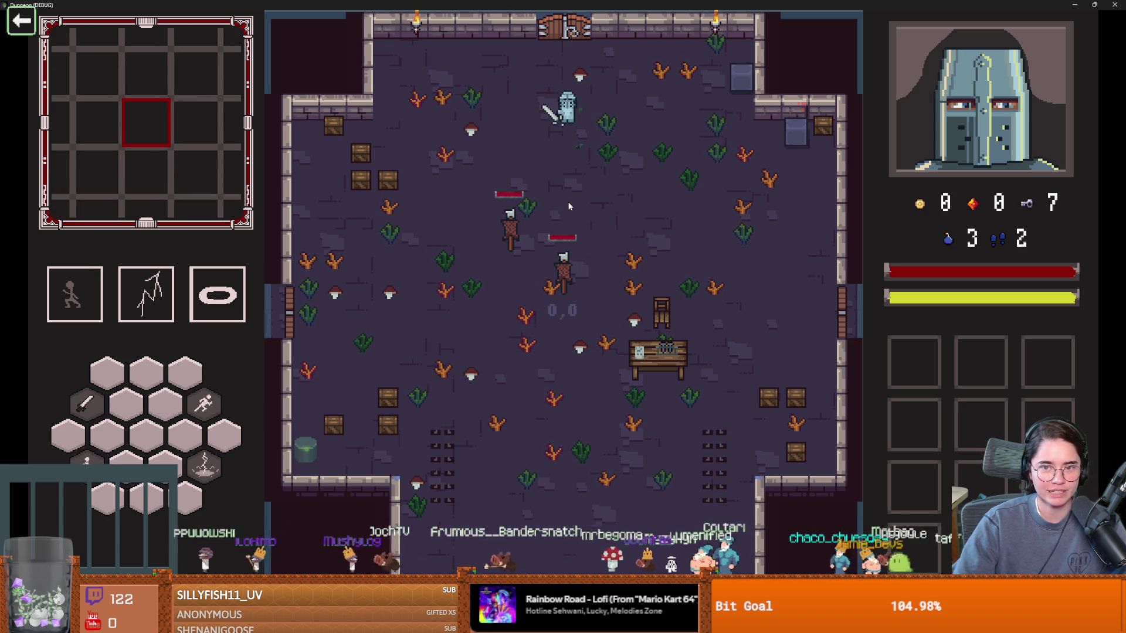
{"action": "key", "text": "a"}
{"action": "key", "text": "w"}
{"action": "left_click", "coordinate": [598, 202]}
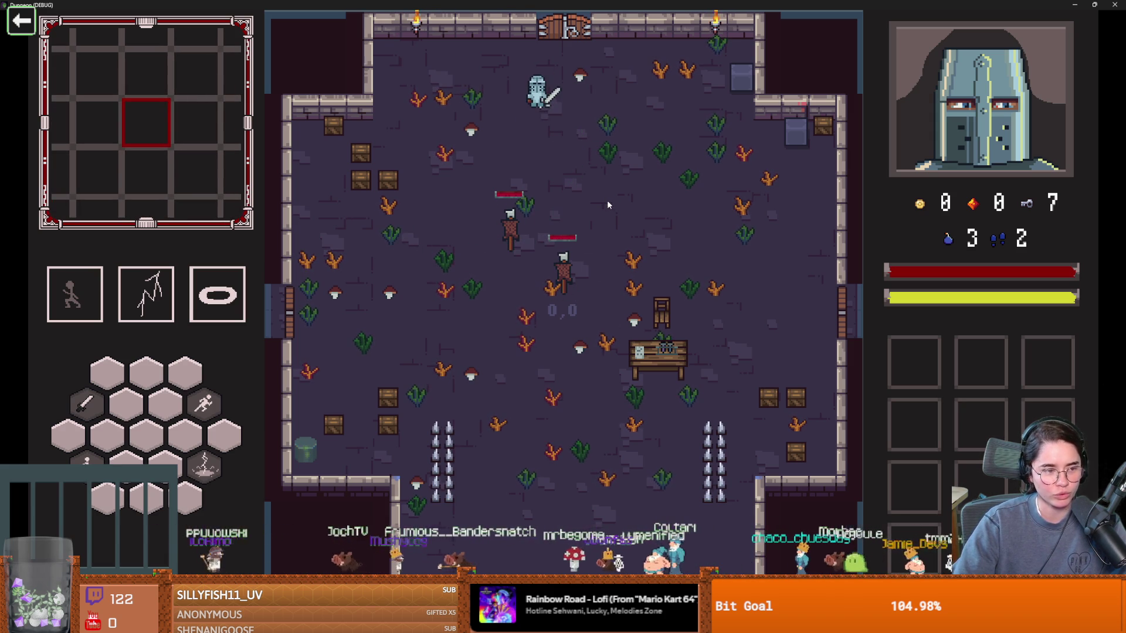
{"action": "key", "text": "w"}
{"action": "key", "text": "d"}
{"action": "key", "text": "a"}
{"action": "key", "text": "s"}
{"action": "left_click", "coordinate": [439, 150]}
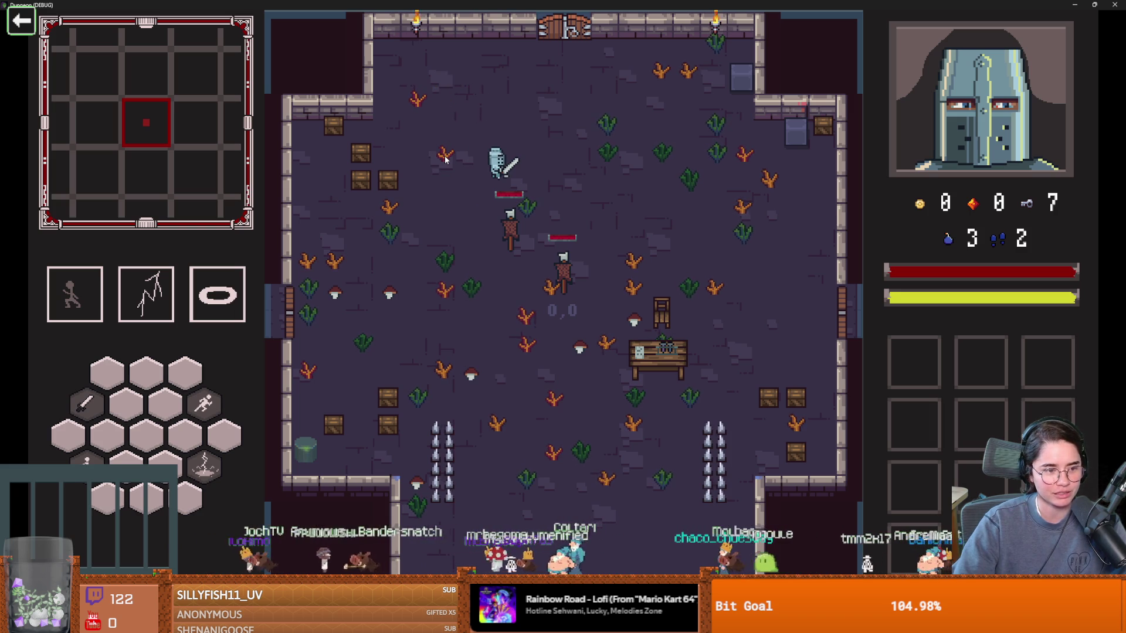
{"action": "key", "text": "w"}
{"action": "key", "text": "d"}
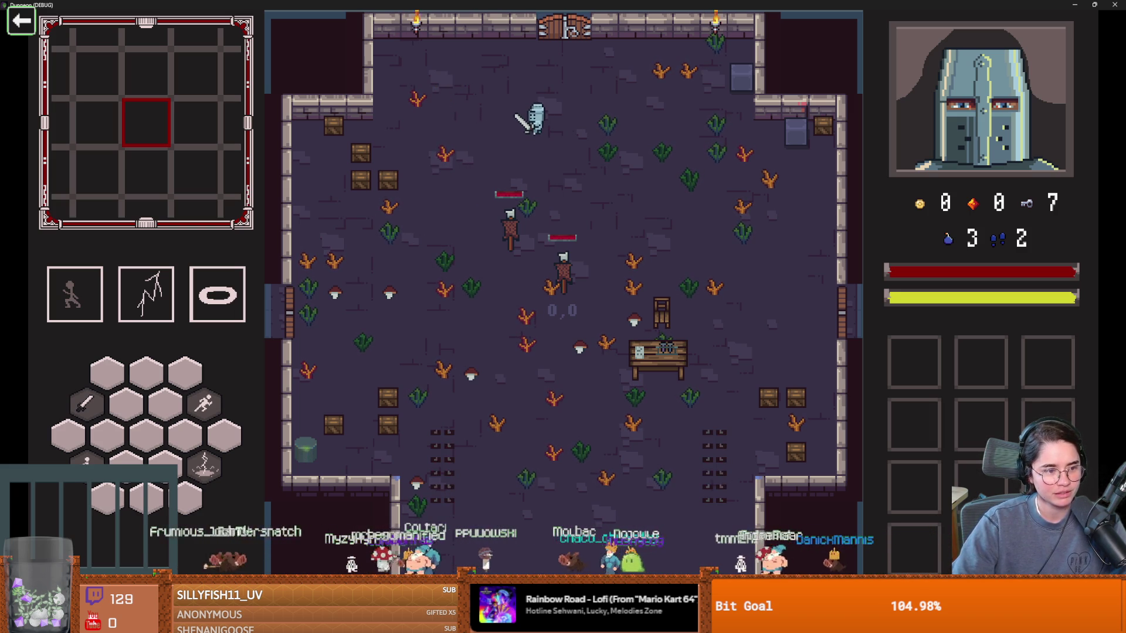
{"action": "key", "text": "w"}
{"action": "key", "text": "d"}
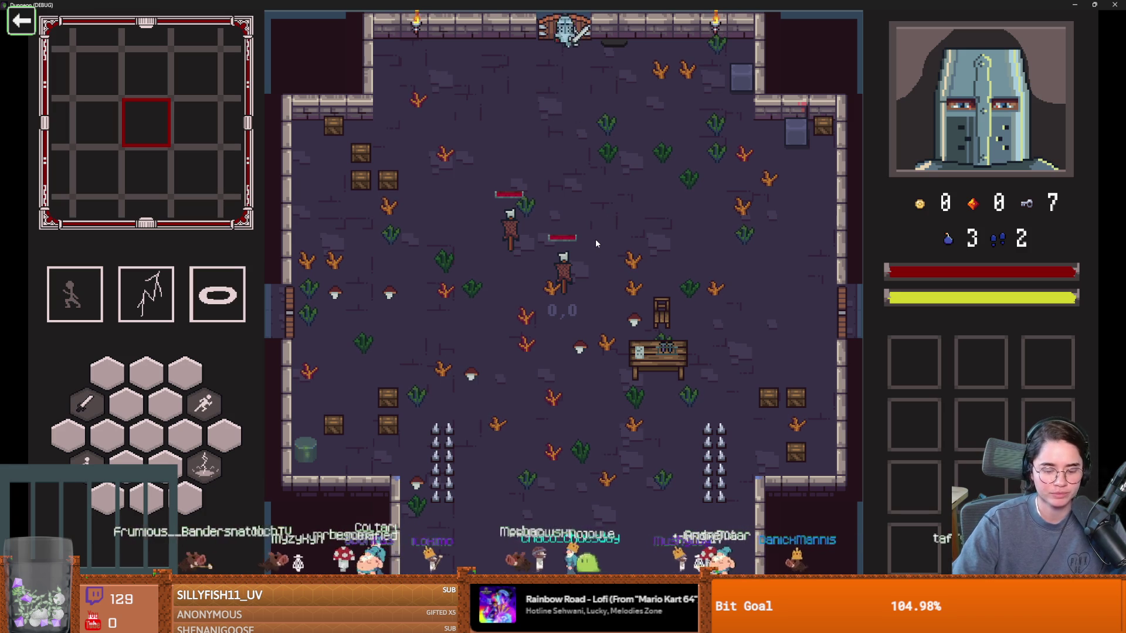
{"action": "key", "text": "grave"}
Step: Run tp_to_before_boss from the console and walk through the east door into Vlad's room
{"action": "type", "text": "tp"}
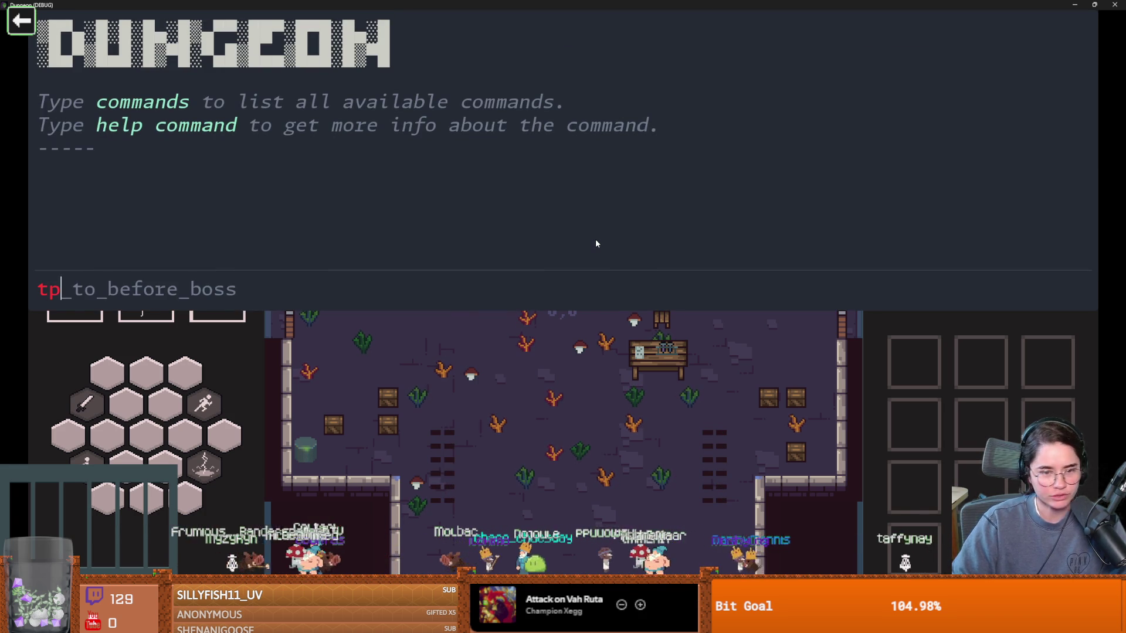
{"action": "key", "text": "Tab"}
{"action": "key", "text": "Return"}
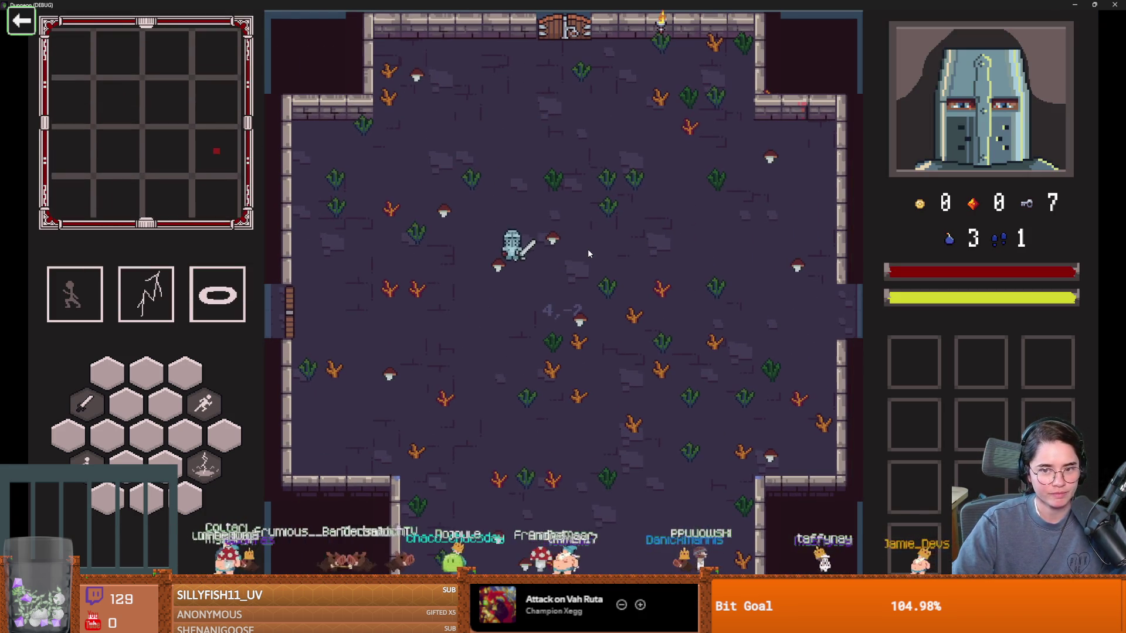
{"action": "key", "text": "w"}
{"action": "key", "text": "d"}
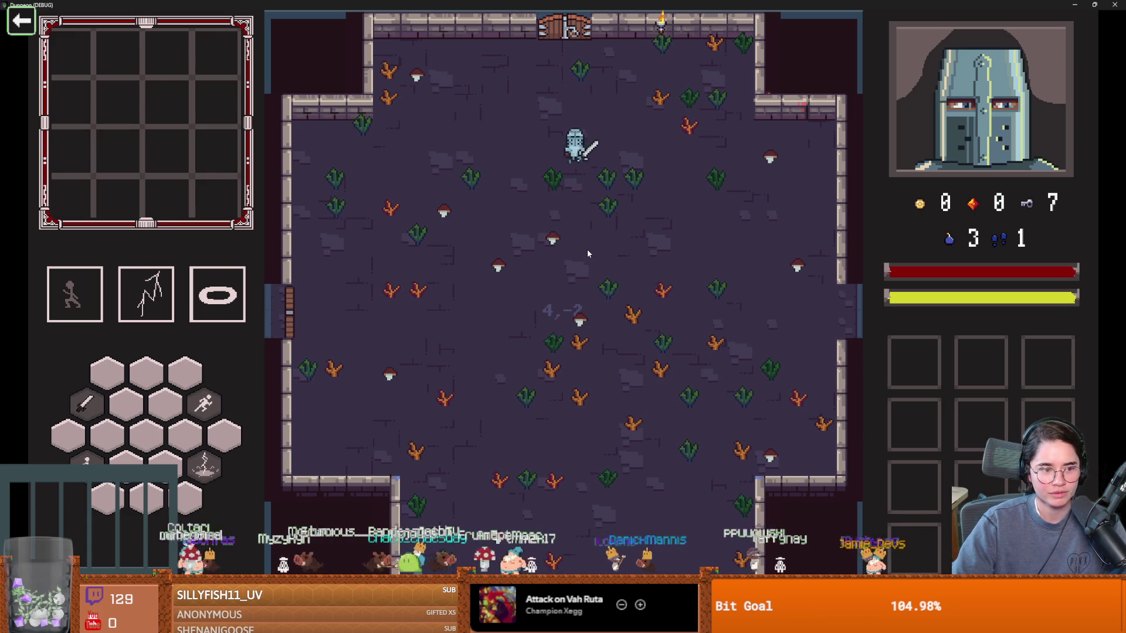
{"action": "key", "text": "space"}
{"action": "key", "text": "s"}
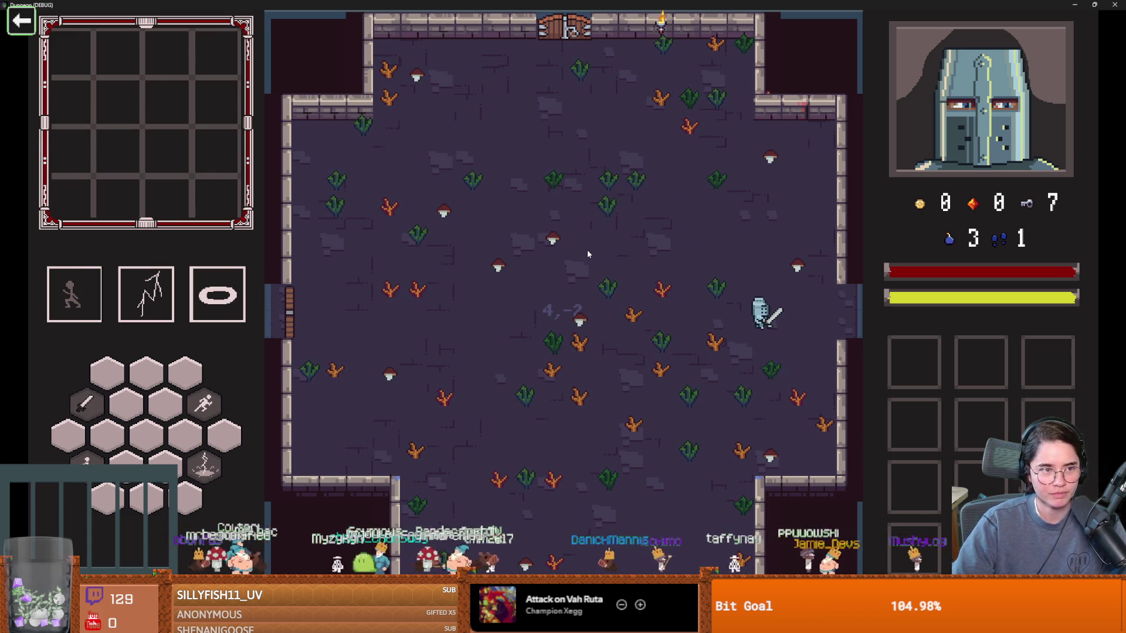
{"action": "key", "text": "d"}
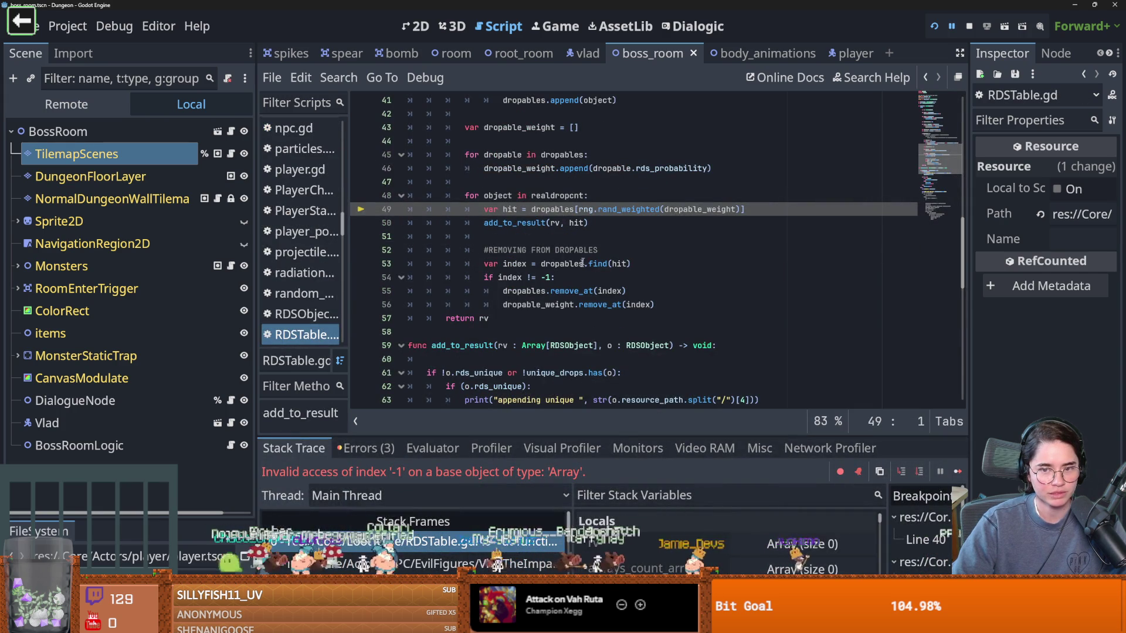
Step: Select the Vlad node, widen the Inspector, and expand his Attack Table resource
{"action": "scroll", "coordinate": [584, 258], "scroll_direction": "up", "scroll_amount": 5}
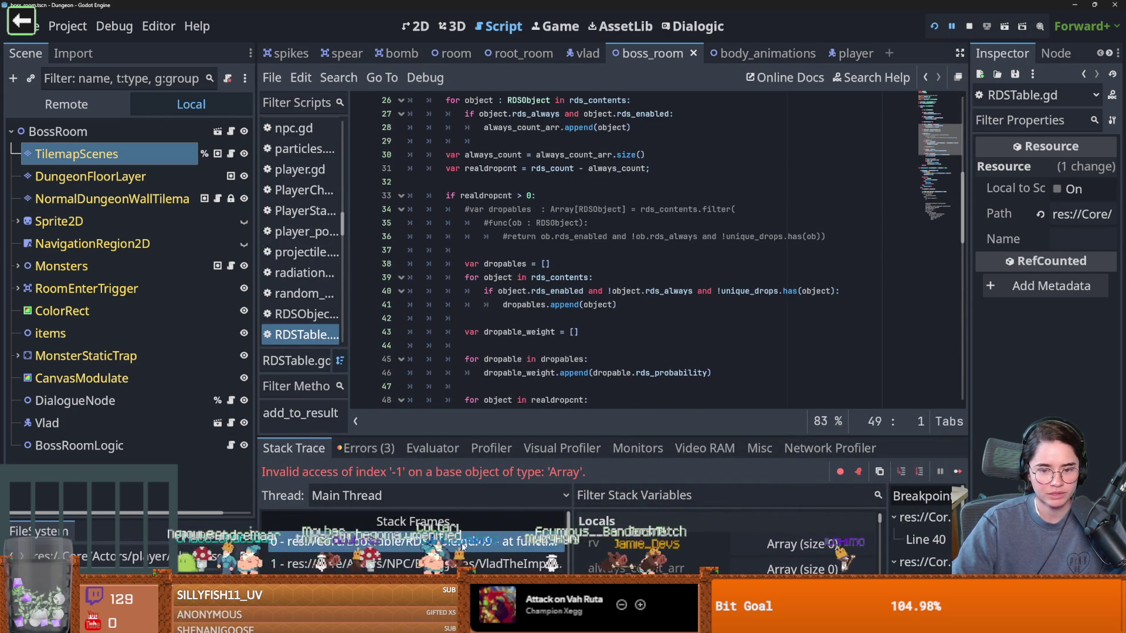
{"action": "scroll", "coordinate": [509, 344], "scroll_direction": "down", "scroll_amount": 4}
{"action": "scroll", "coordinate": [509, 343], "scroll_direction": "up", "scroll_amount": 10}
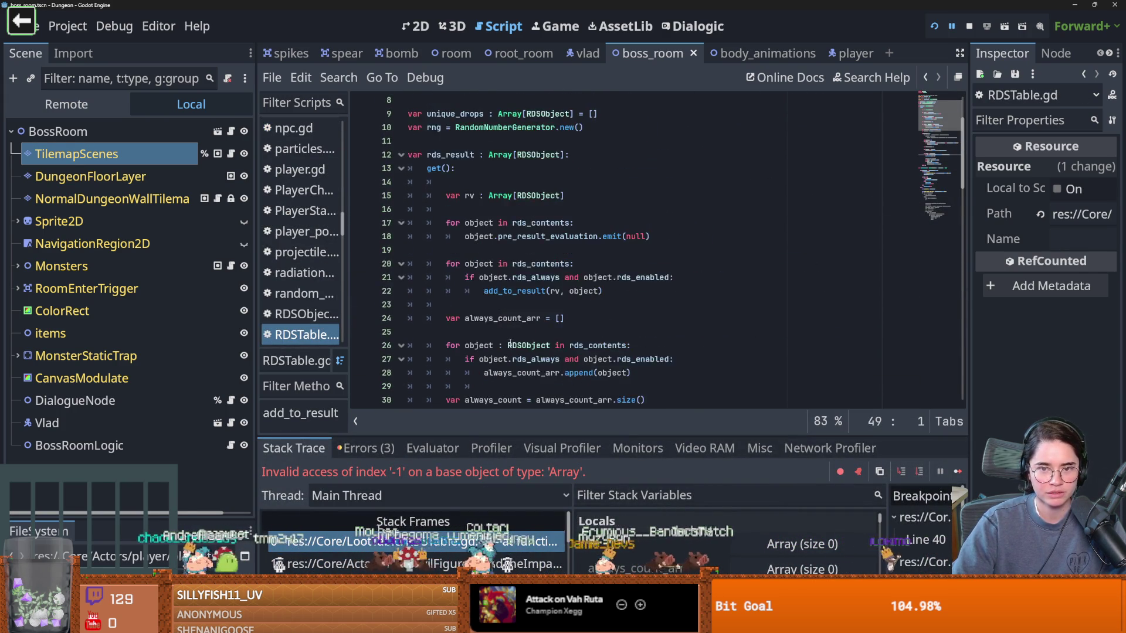
{"action": "scroll", "coordinate": [509, 344], "scroll_direction": "down", "scroll_amount": 12}
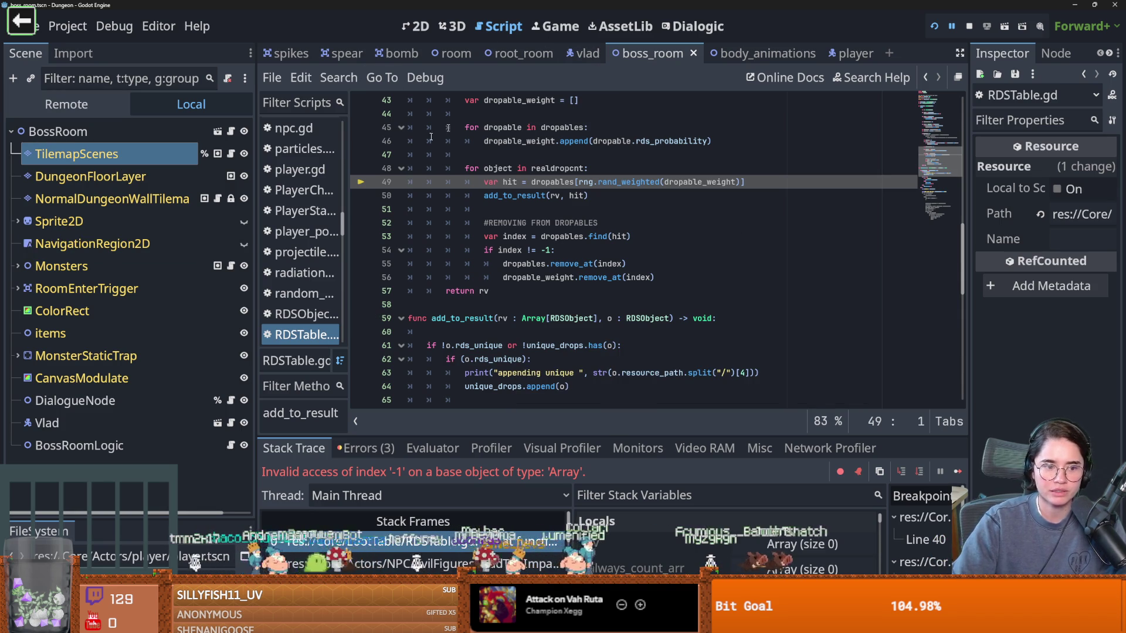
{"action": "left_click", "coordinate": [47, 423]}
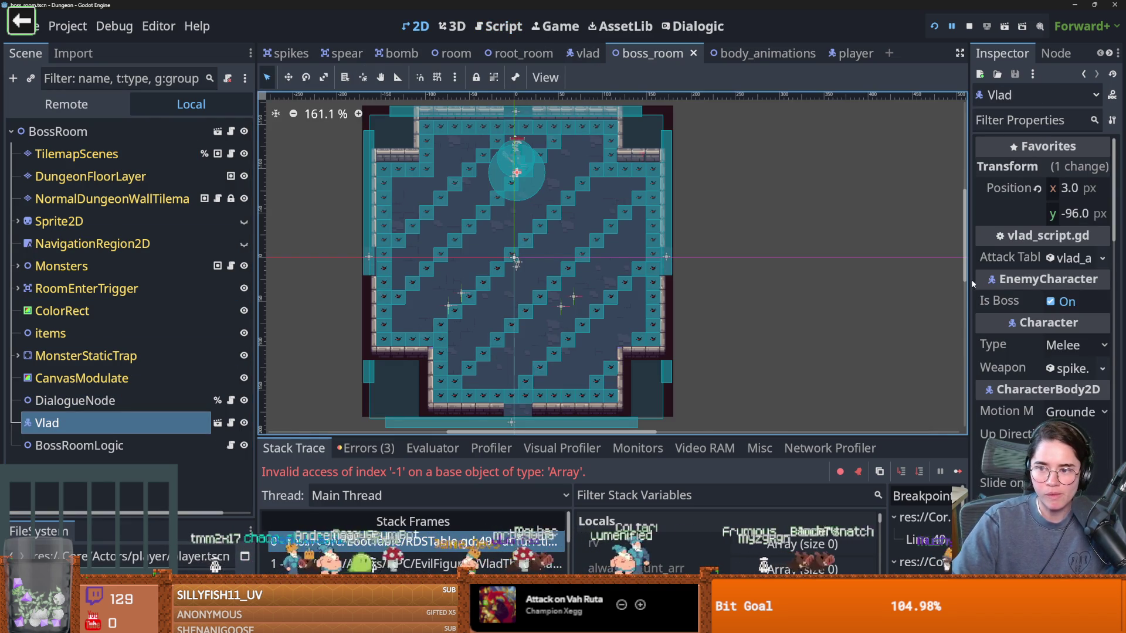
{"action": "left_click_drag", "start_coordinate": [972, 284], "coordinate": [797, 278]}
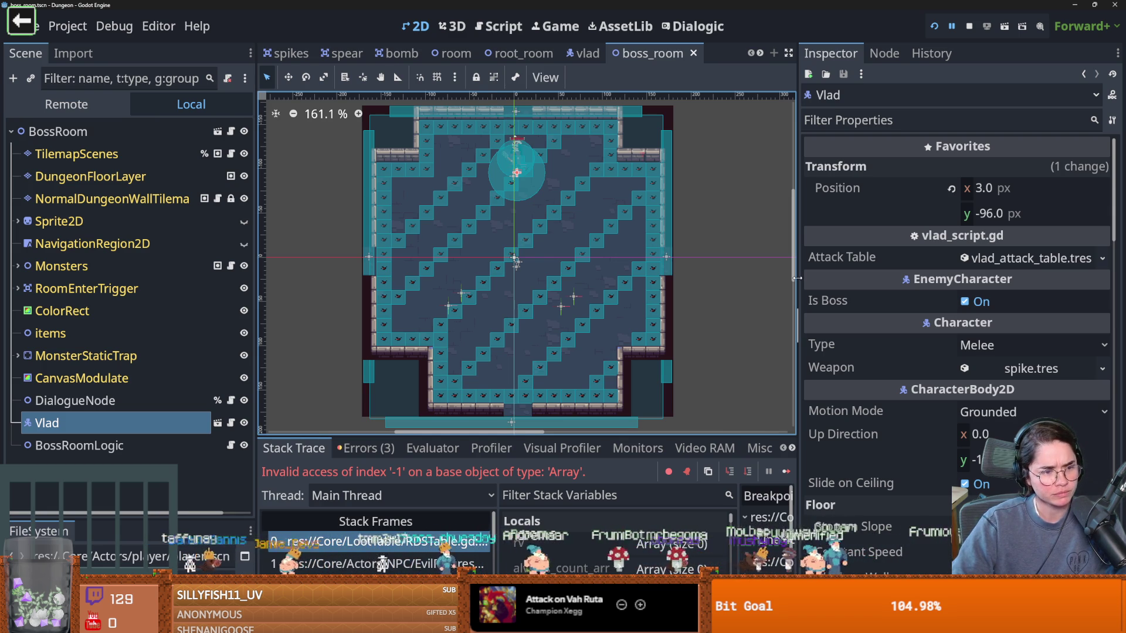
{"action": "left_click", "coordinate": [1003, 261]}
{"action": "left_click", "coordinate": [1002, 259]}
{"action": "left_click", "coordinate": [1003, 258]}
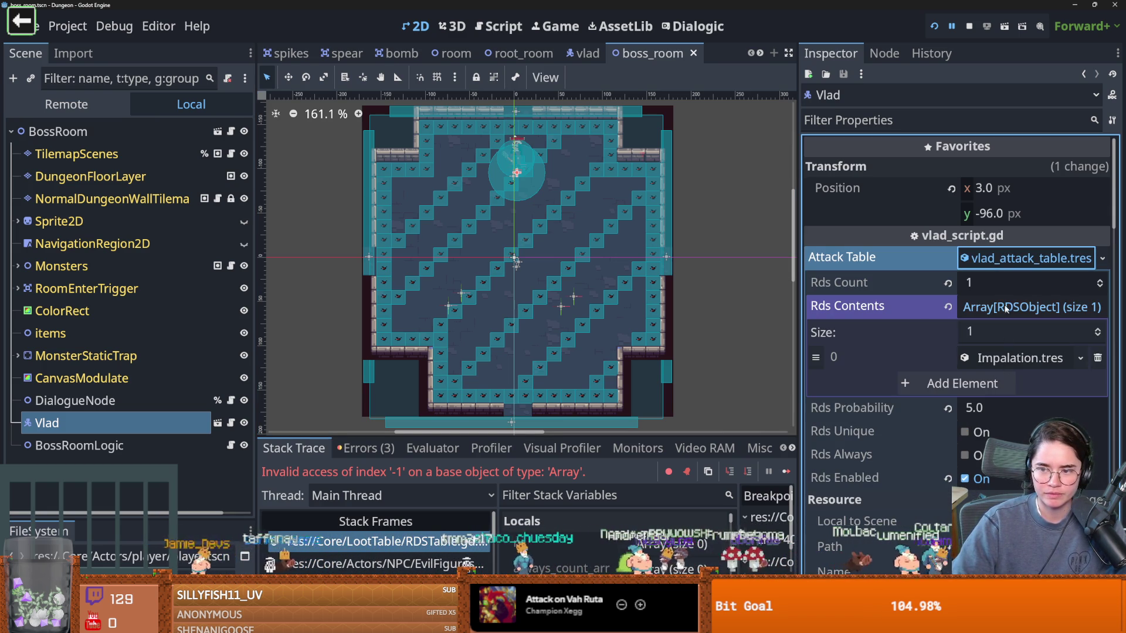
{"action": "left_click", "coordinate": [1001, 259]}
{"action": "left_click", "coordinate": [1000, 258]}
{"action": "left_click", "coordinate": [1001, 258]}
Step: Trace the index -1 error through Vlad's attack_table uses and RDSTable.gd line 49
{"action": "left_click", "coordinate": [378, 563]}
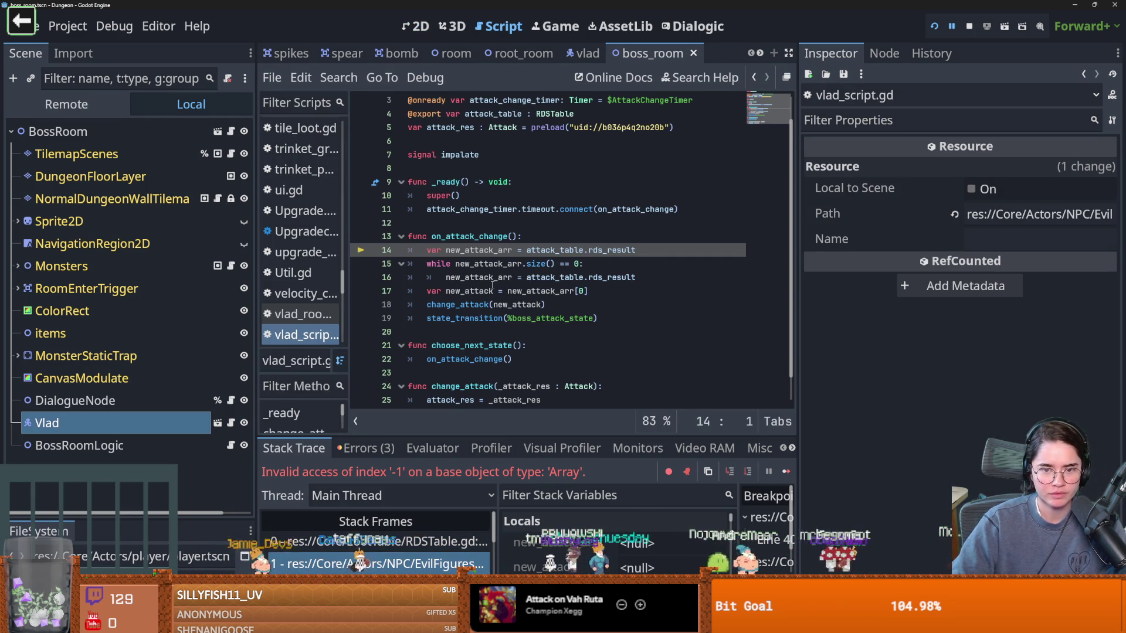
{"action": "double_click", "coordinate": [555, 251]}
{"action": "scroll", "coordinate": [492, 248], "scroll_direction": "down", "scroll_amount": 1}
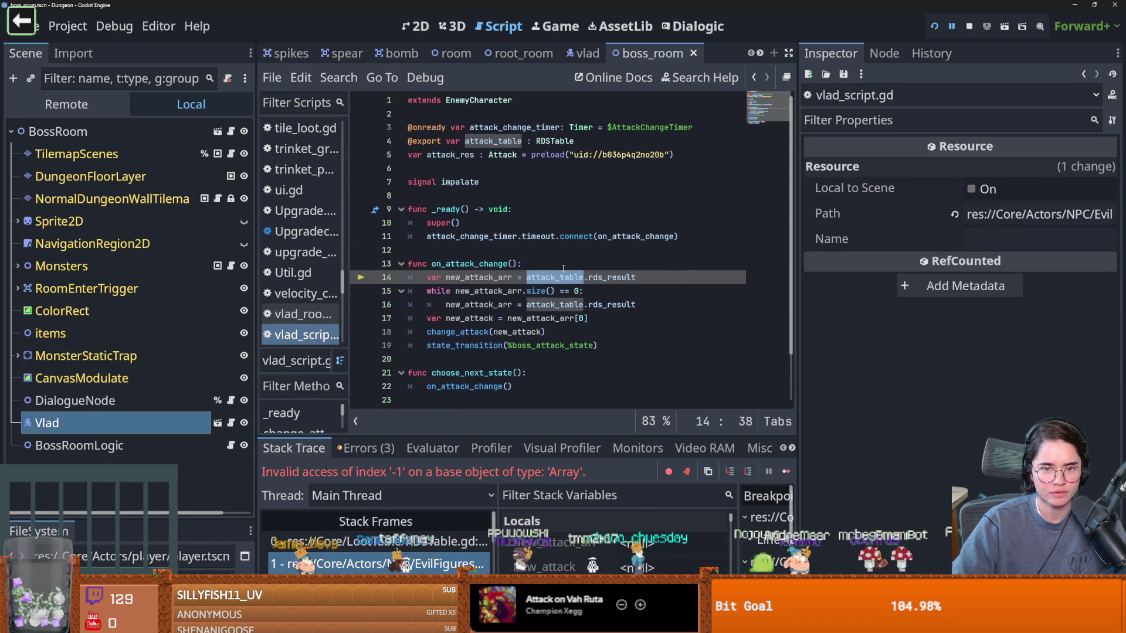
{"action": "scroll", "coordinate": [492, 249], "scroll_direction": "up", "scroll_amount": 3}
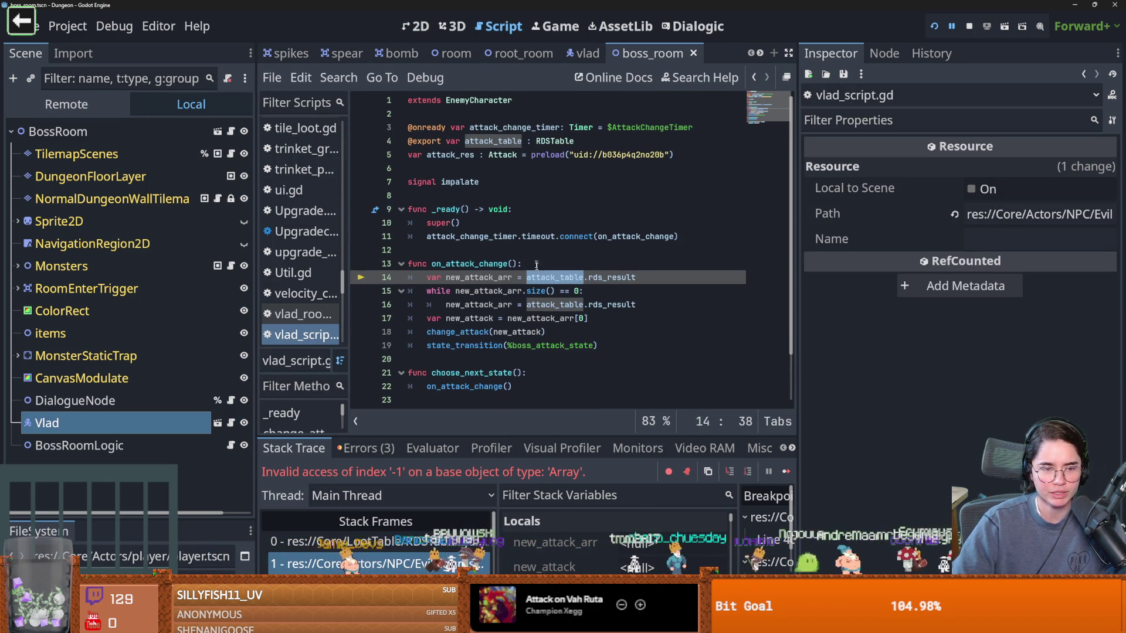
{"action": "left_click", "coordinate": [444, 542]}
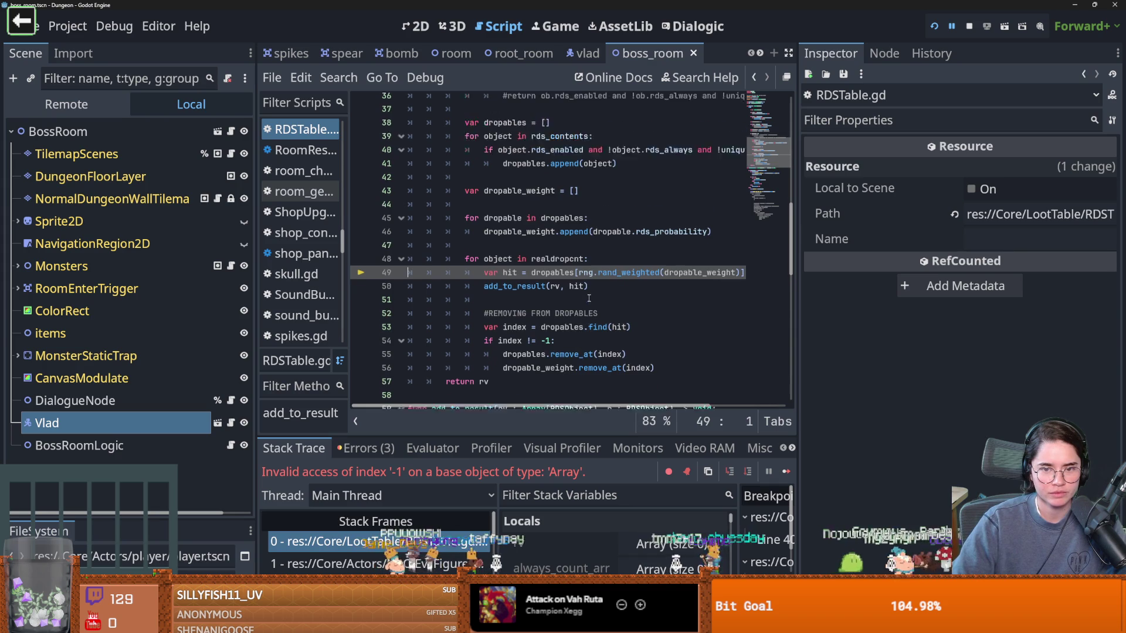
{"action": "left_click", "coordinate": [410, 563]}
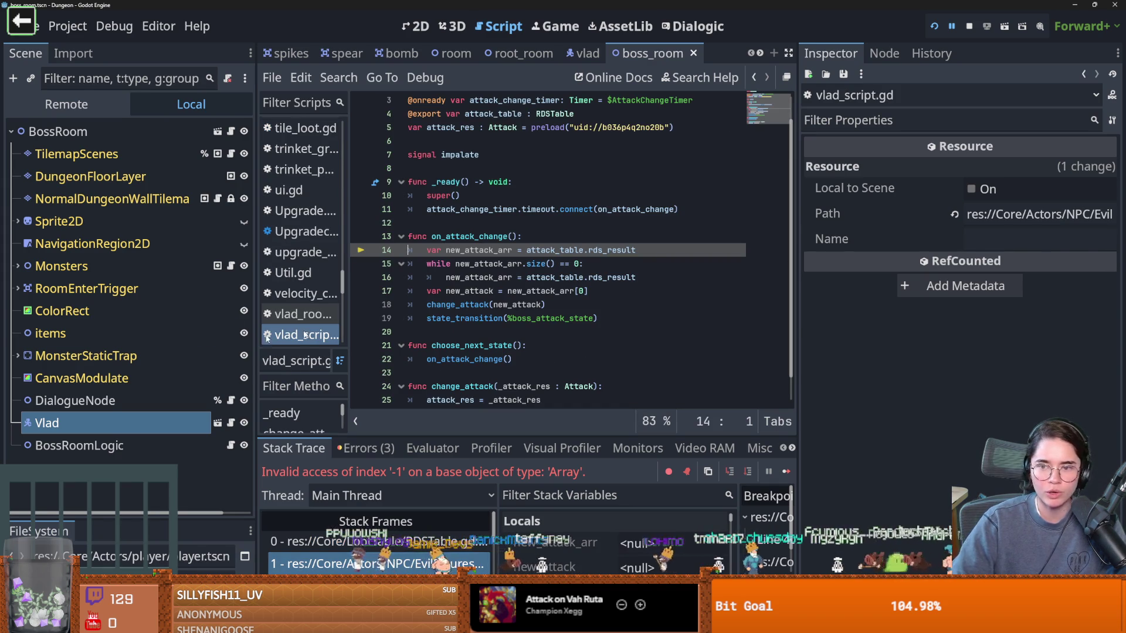
Step: Enable Impalation.tres in Vlad's attack table with Rds Probability 5, then run the project
{"action": "key", "text": "ctrl+F1"}
{"action": "left_click", "coordinate": [1006, 258]}
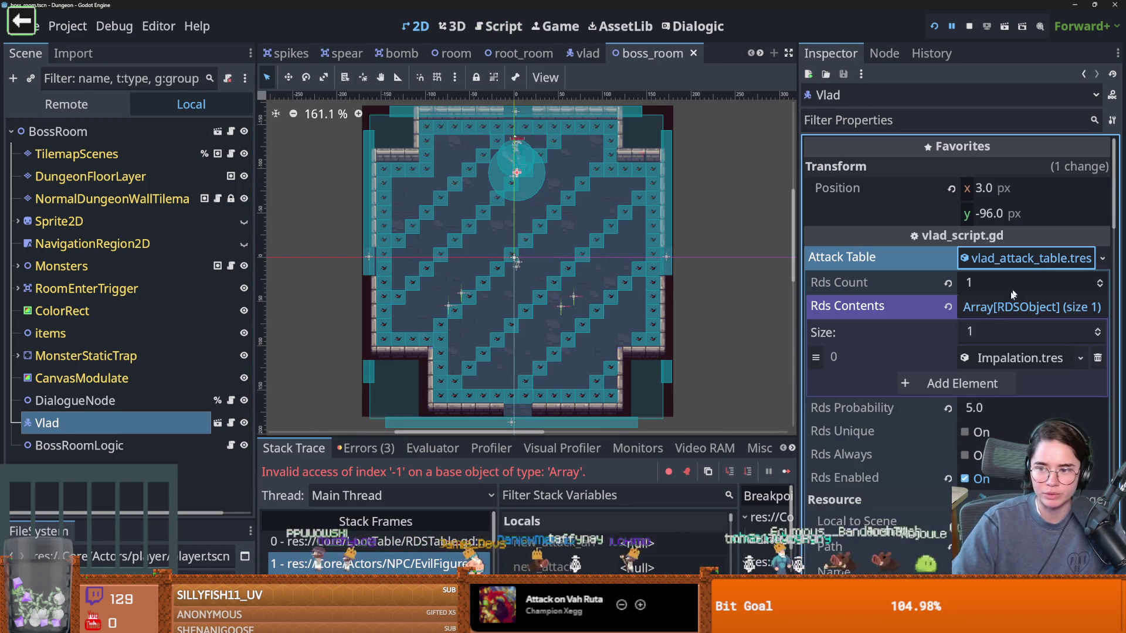
{"action": "left_click", "coordinate": [1000, 352]}
{"action": "scroll", "coordinate": [1000, 410], "scroll_direction": "down", "scroll_amount": 10}
{"action": "left_click", "coordinate": [964, 296]}
{"action": "left_click", "coordinate": [997, 226]}
{"action": "type", "text": "5"}
{"action": "key", "text": "Return"}
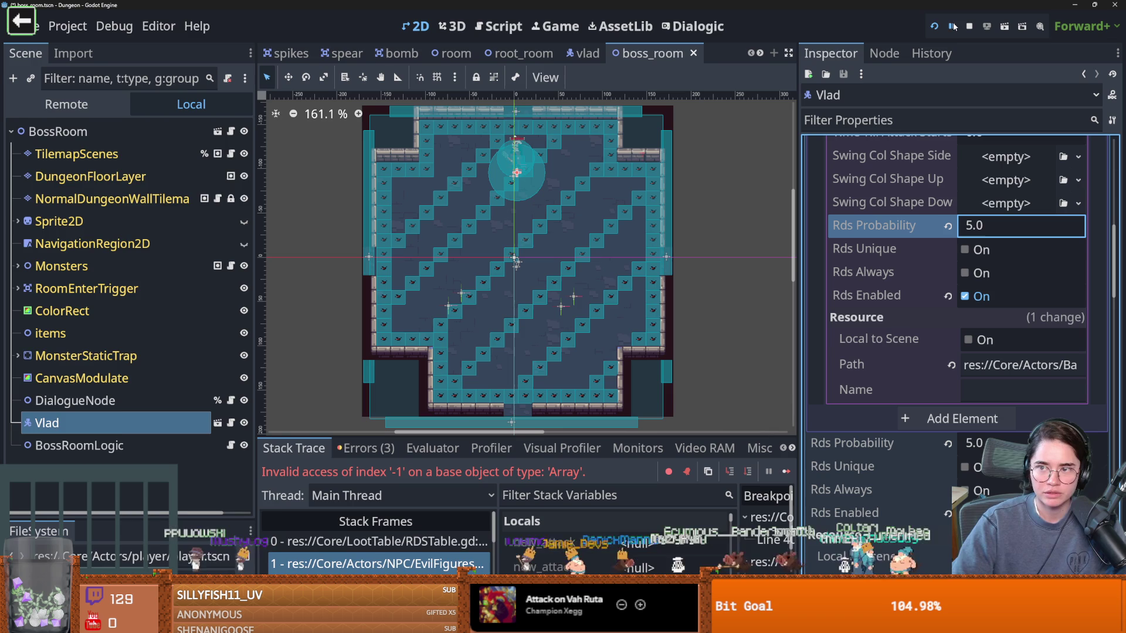
{"action": "left_click", "coordinate": [937, 26]}
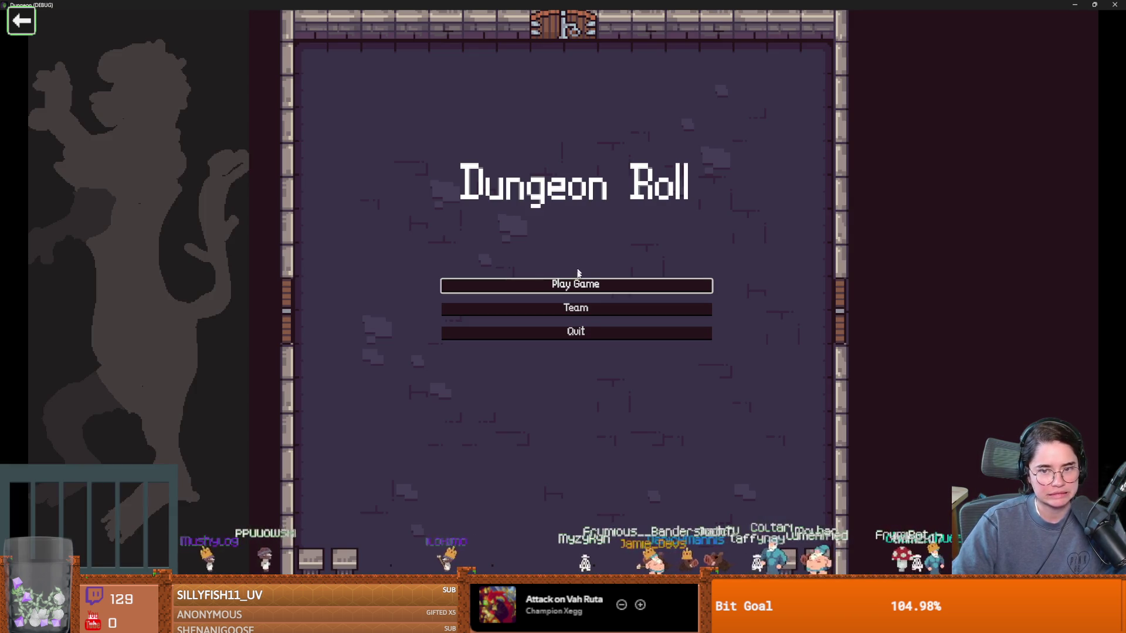
Step: Start a Warrior run, teleport with tp_to_before_boss, and walk north into Vlad's room
{"action": "left_click", "coordinate": [578, 284]}
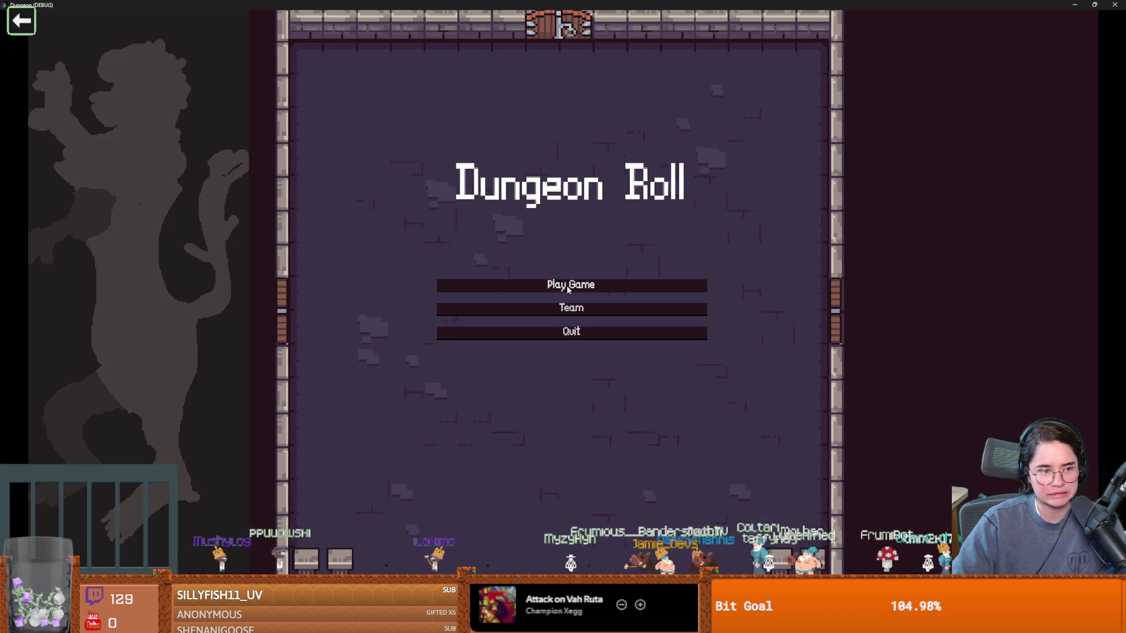
{"action": "left_click", "coordinate": [430, 230]}
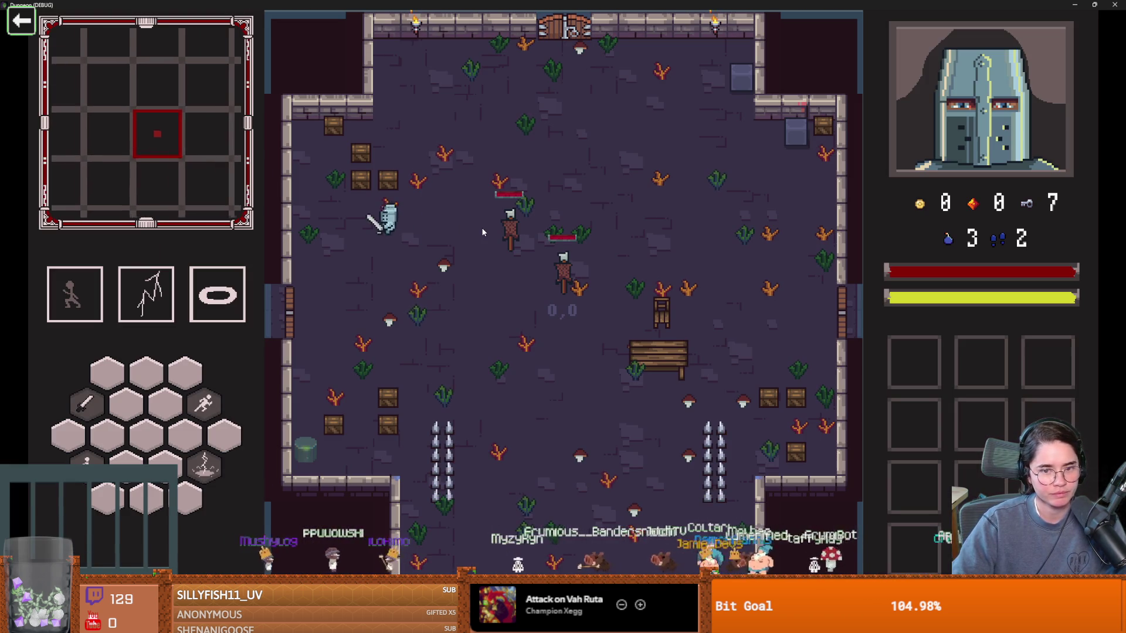
{"action": "key", "text": "grave"}
{"action": "type", "text": "t0"}
{"action": "key", "text": "BackSpace"}
{"action": "type", "text": "p"}
{"action": "key", "text": "Tab"}
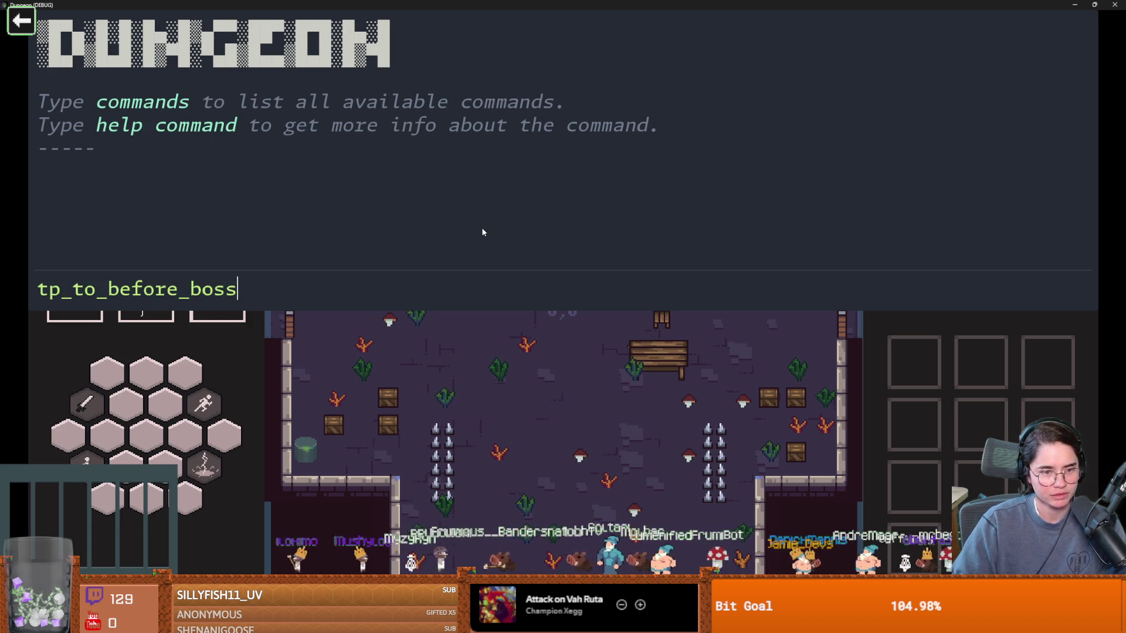
{"action": "key", "text": "Return"}
{"action": "key", "text": "grave"}
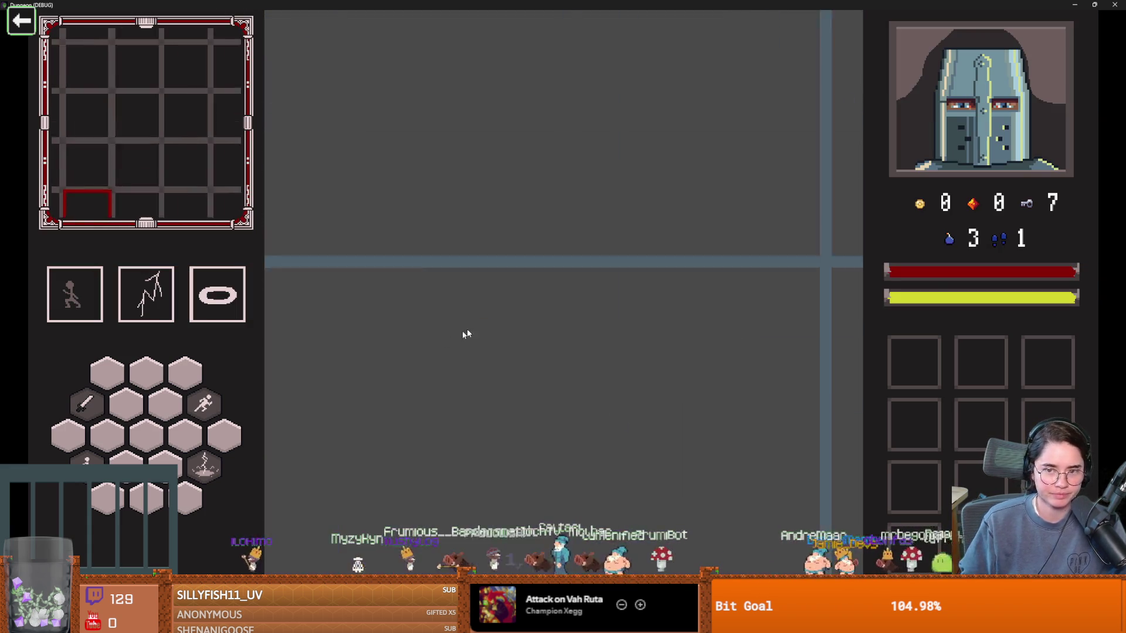
{"action": "key", "text": "w"}
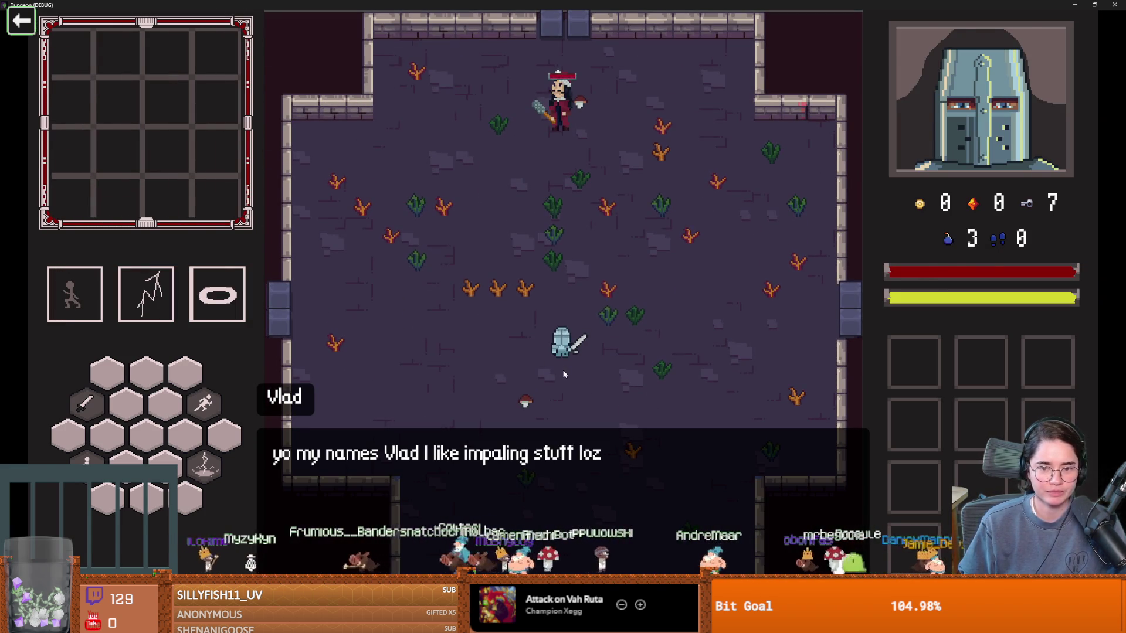
{"action": "scroll", "coordinate": [582, 355], "scroll_direction": "up", "scroll_amount": 2}
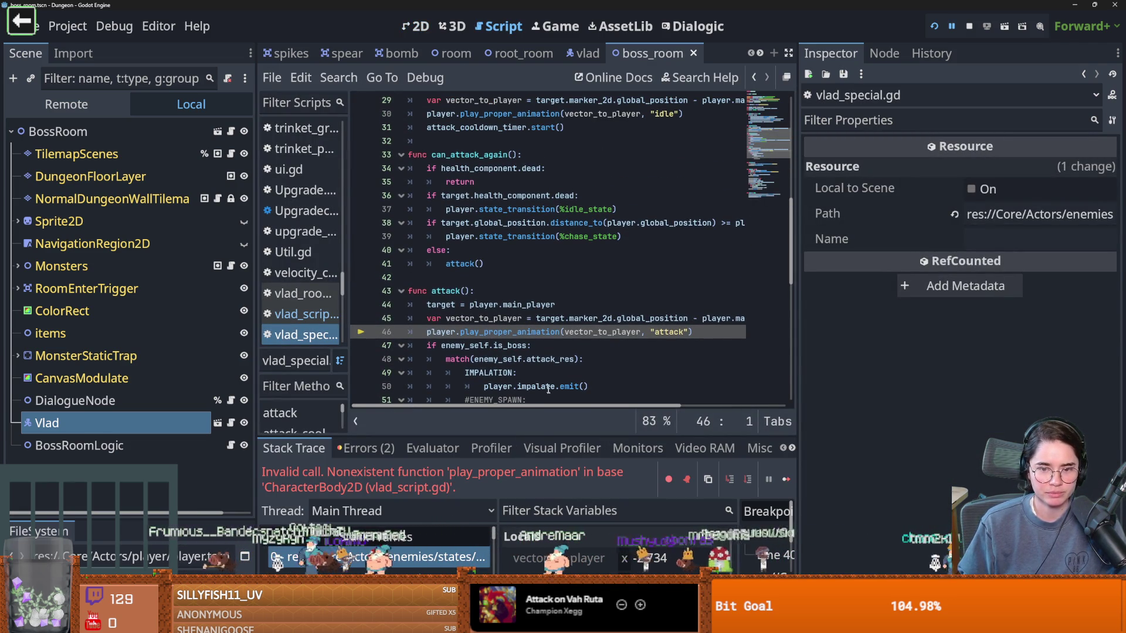
Step: Select the vector_to_player and play_proper_animation lines in vlad_special.gd's attack()
{"action": "left_click", "coordinate": [541, 332]}
{"action": "scroll", "coordinate": [535, 347], "scroll_direction": "down", "scroll_amount": 1}
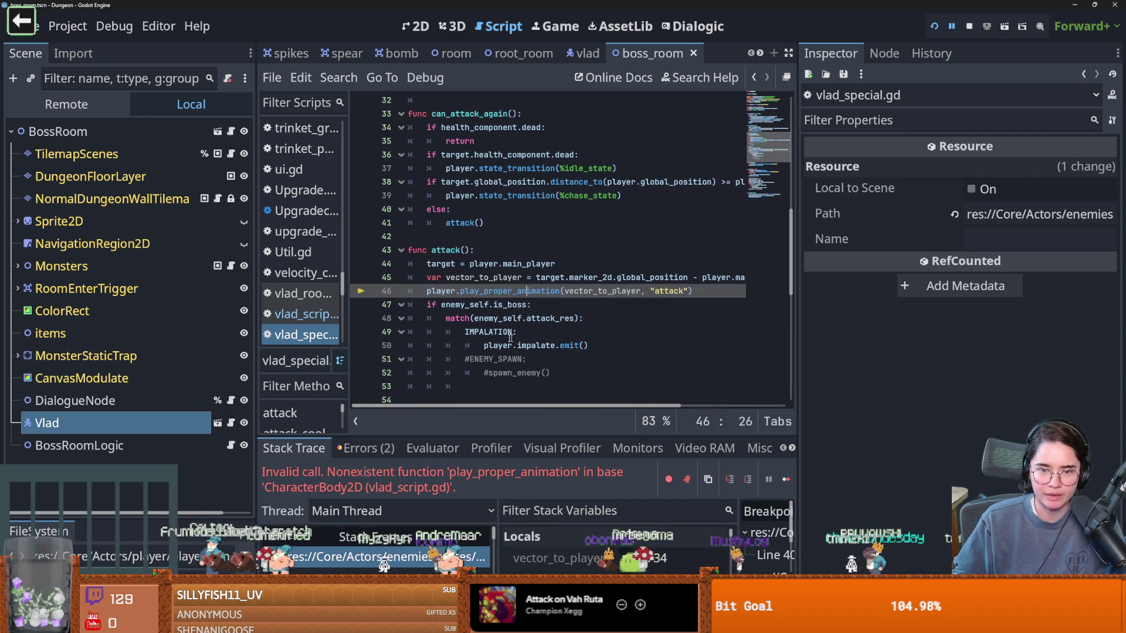
{"action": "left_click", "coordinate": [431, 297]}
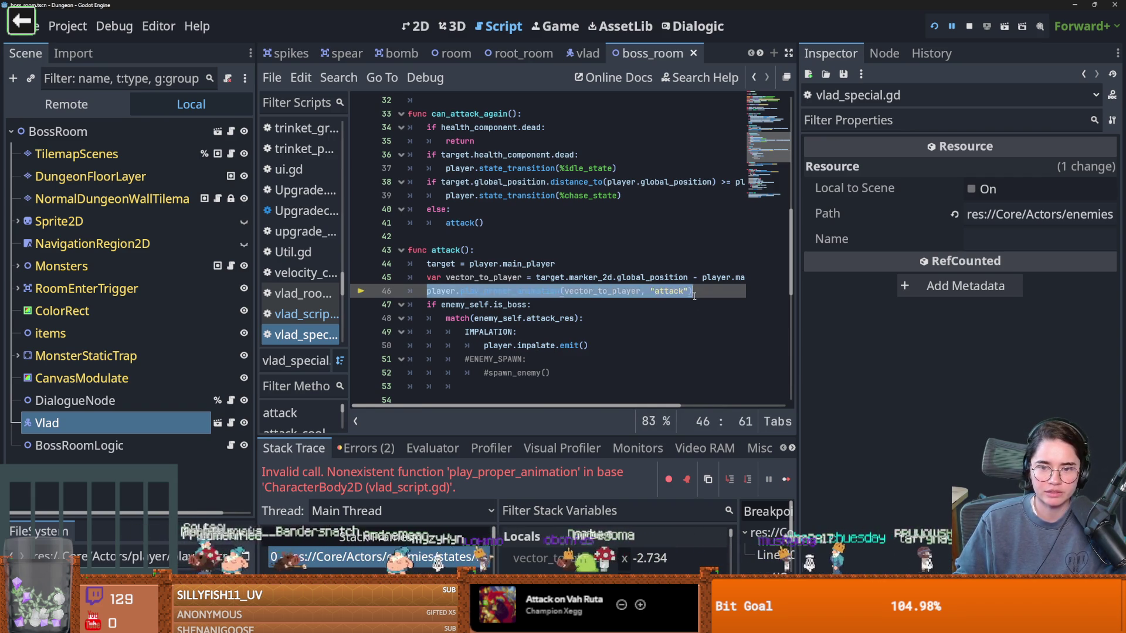
{"action": "key", "text": "ctrl+s"}
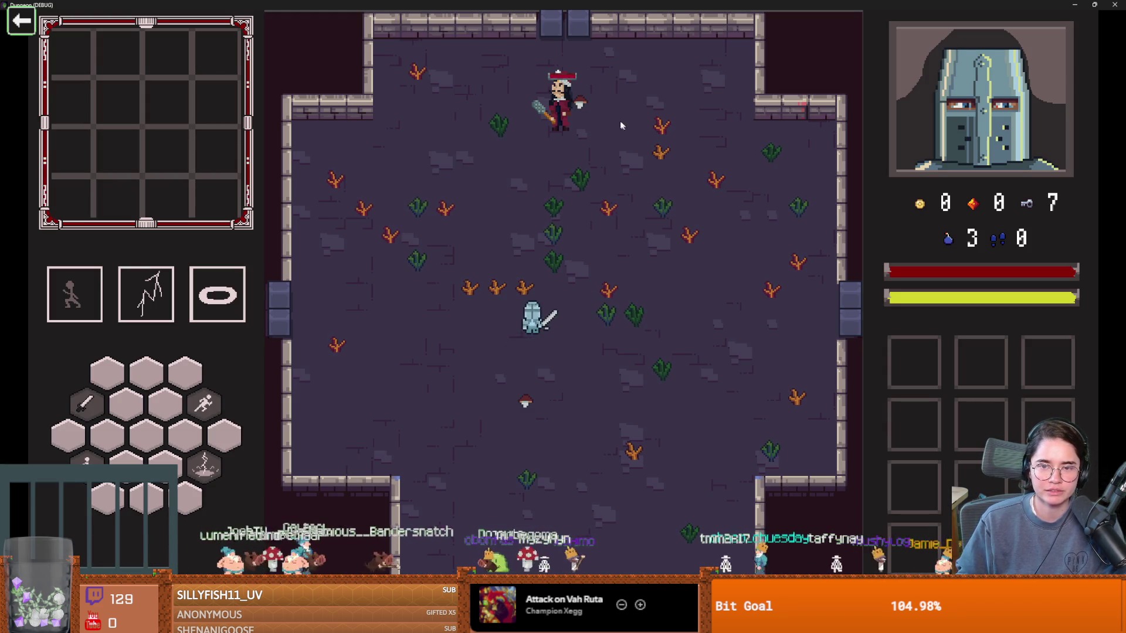
Step: Close the game window, delete those lines and leftover blanks, and relaunch with F5
{"action": "left_click", "coordinate": [1094, 4]}
{"action": "left_click", "coordinate": [688, 254]}
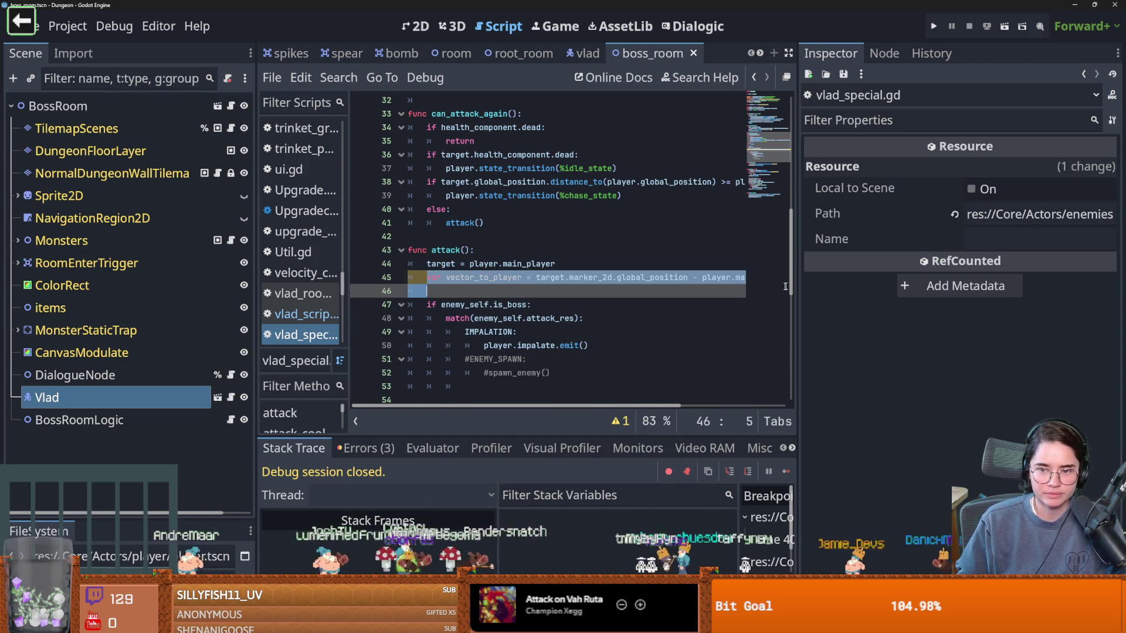
{"action": "key", "text": "BackSpace"}
{"action": "key", "text": "BackSpace"}
{"action": "key", "text": "BackSpace"}
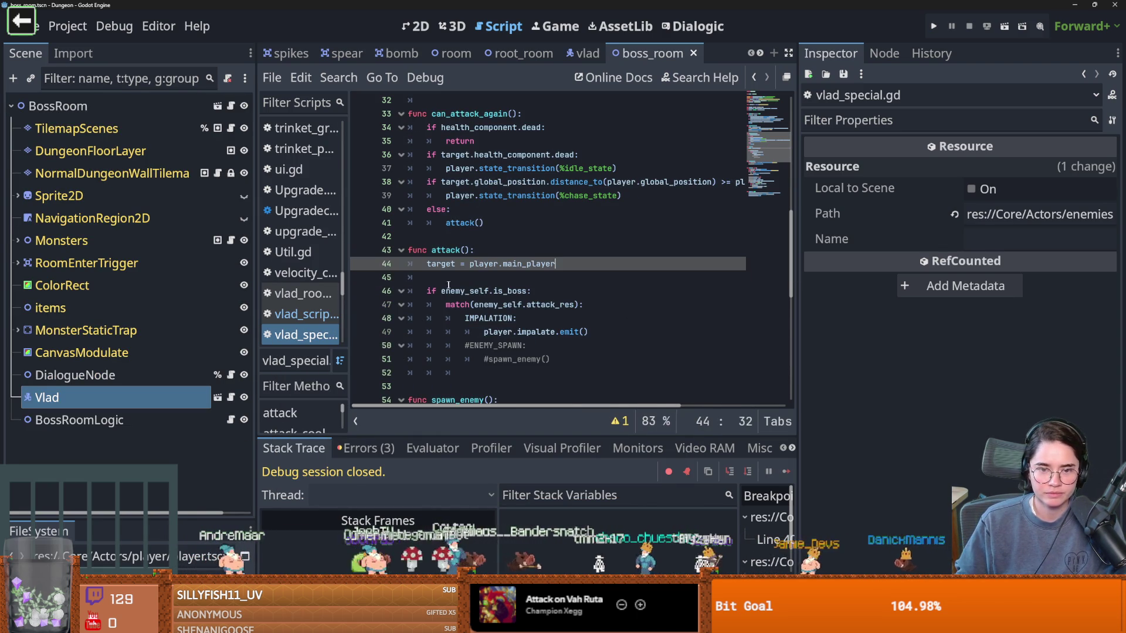
{"action": "key", "text": "Delete"}
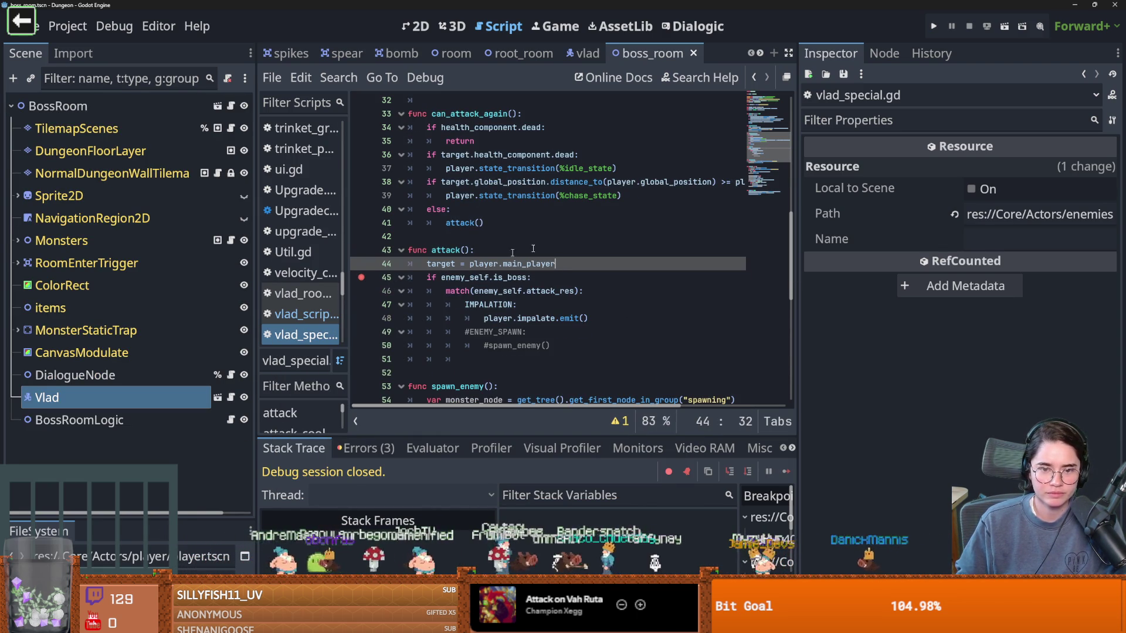
{"action": "key", "text": "F5"}
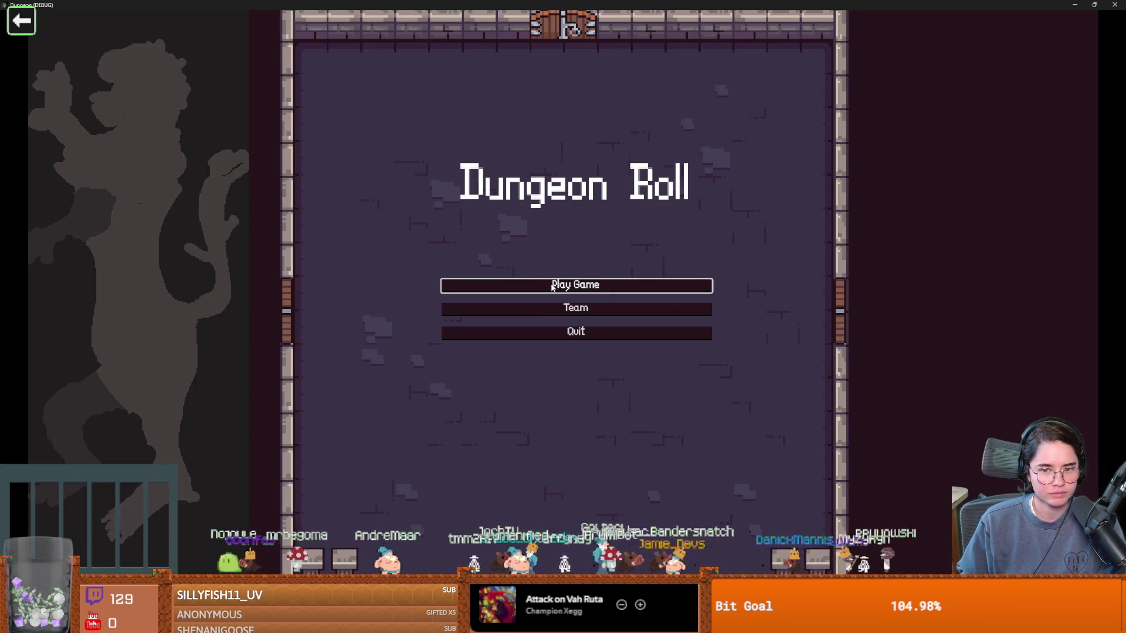
Step: Start the game to the Warrior/Archer select screen and open Windows search
{"action": "left_click", "coordinate": [552, 286]}
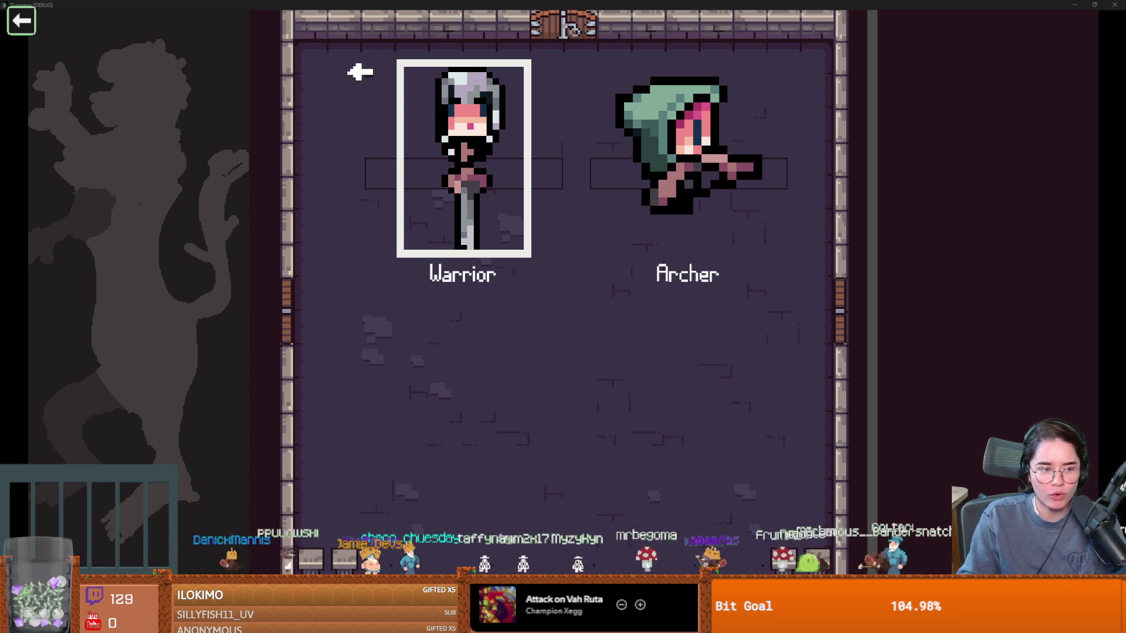
{"action": "key", "text": "super+s"}
Step: Launch Snipping Tool and snip the 1,934 Subscribers / 1,967 Sub Points counter
{"action": "type", "text": "s"}
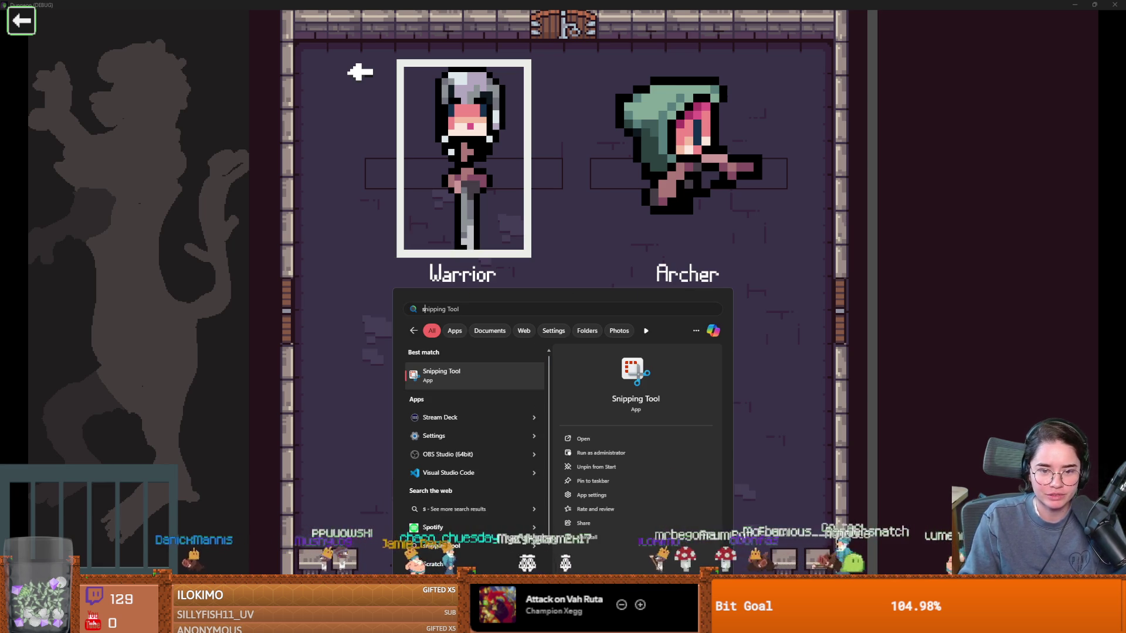
{"action": "key", "text": "Return"}
{"action": "left_click", "coordinate": [259, 26]}
{"action": "key", "text": "Escape"}
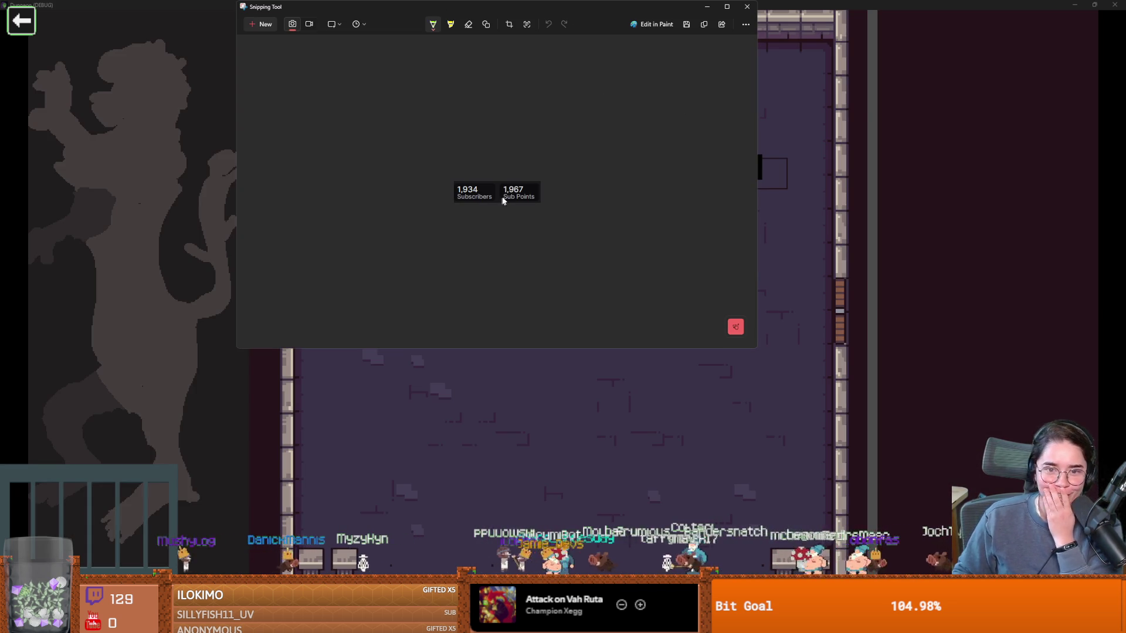
{"action": "scroll", "coordinate": [499, 222], "scroll_direction": "up", "scroll_amount": 5}
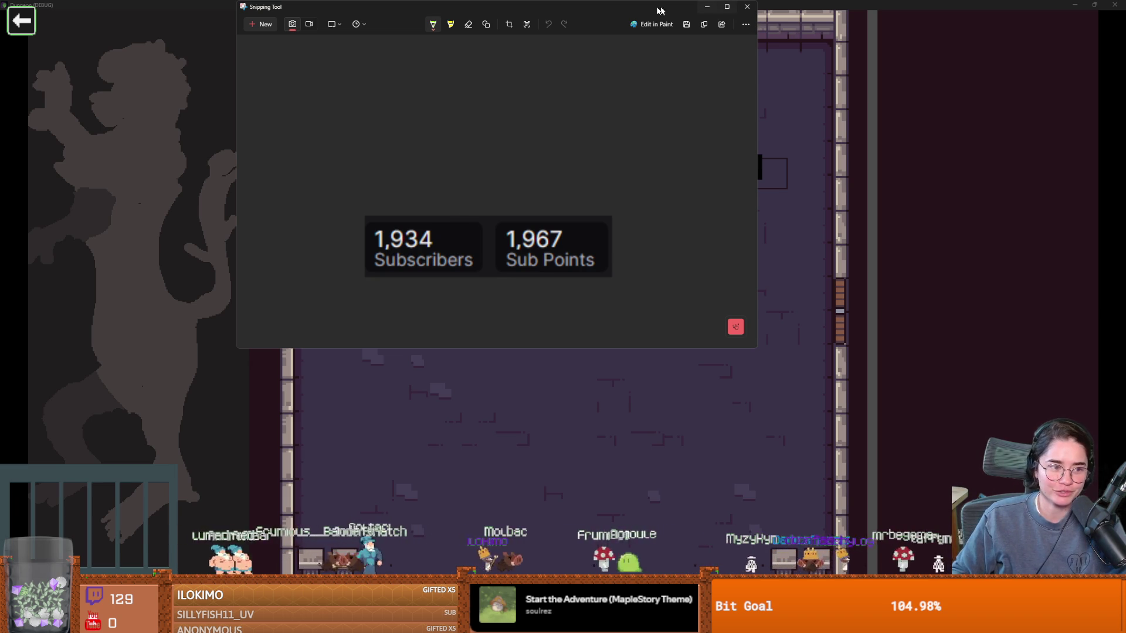
{"action": "left_click_drag", "start_coordinate": [590, 24], "coordinate": [556, 84]}
{"action": "key", "text": "alt+Tab"}
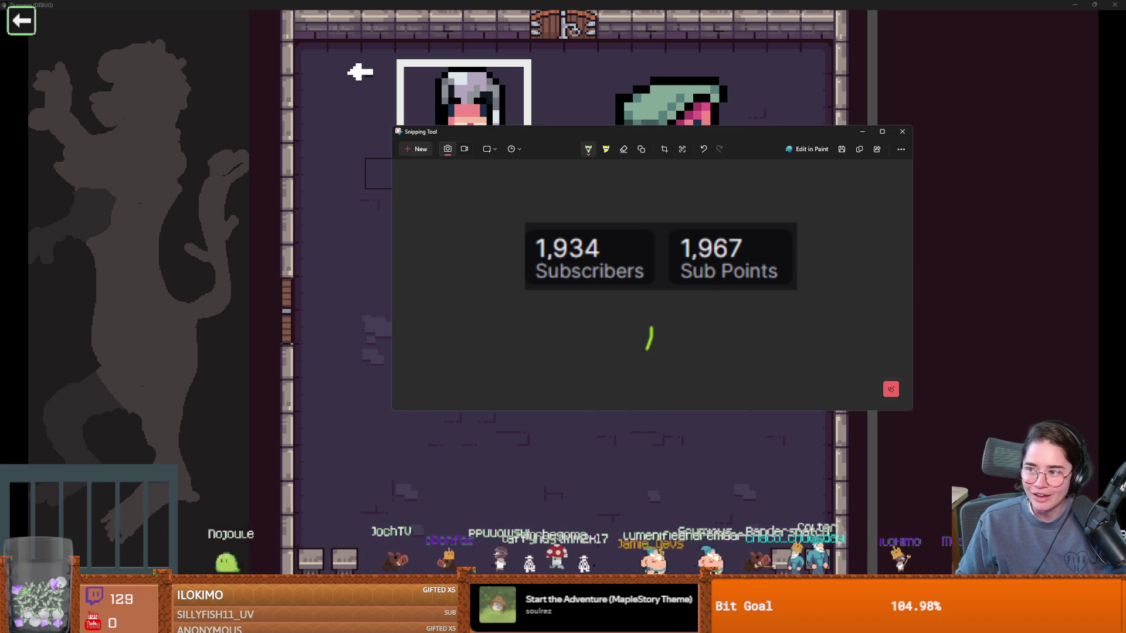
{"action": "key", "text": "alt+F4"}
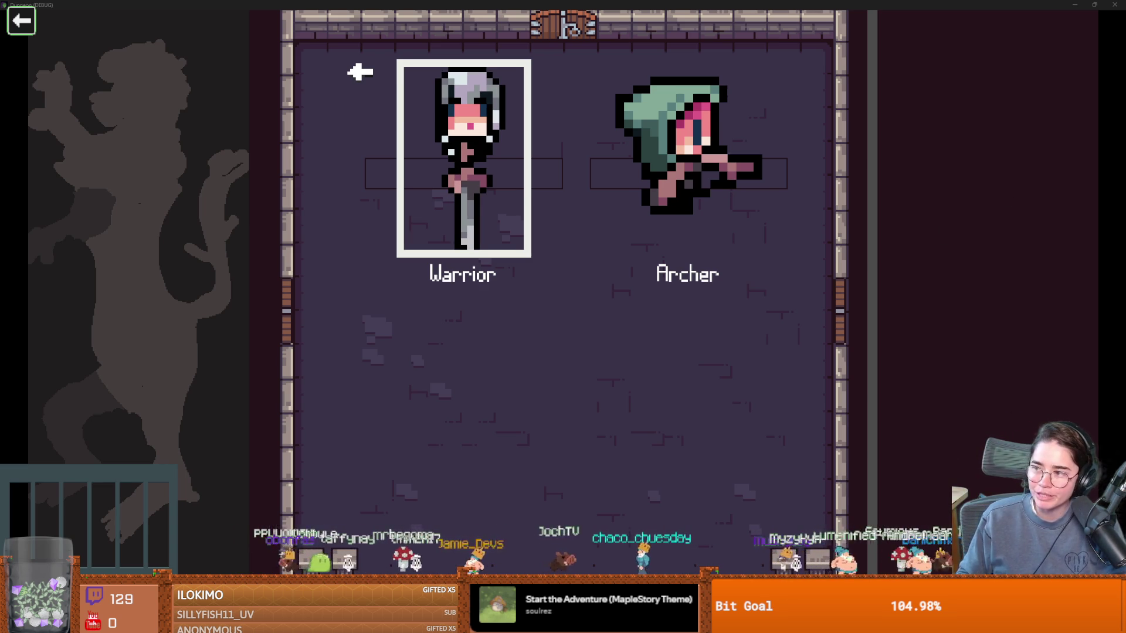
{"action": "key", "text": "alt+Tab"}
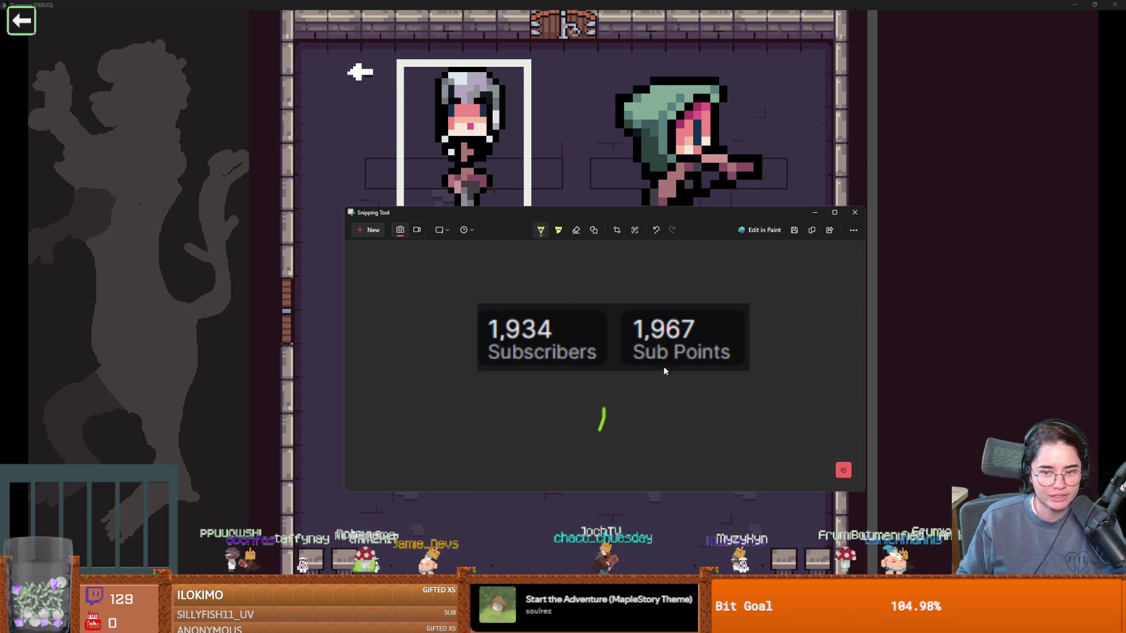
Step: Underline Sub Points with green highlighter, undoing stray marks, then hide Snipping Tool
{"action": "key", "text": "ctrl+z"}
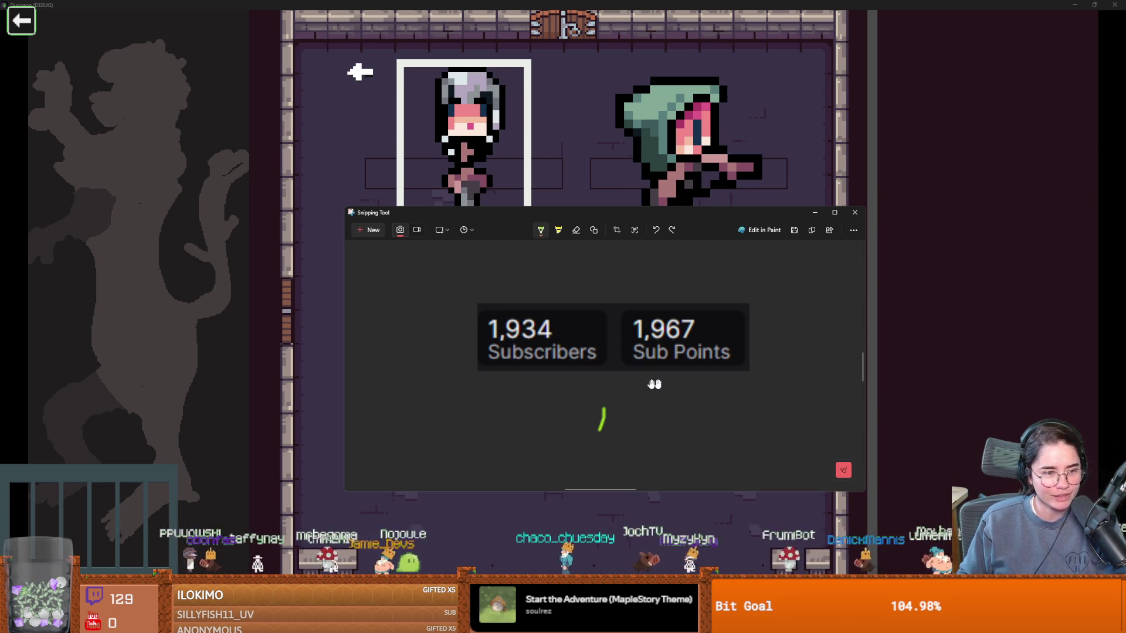
{"action": "left_click_drag", "start_coordinate": [632, 364], "coordinate": [733, 378]}
{"action": "mouse_move", "coordinate": [669, 291]}
{"action": "left_mouse_down"}
{"action": "mouse_move", "coordinate": [628, 366]}
{"action": "mouse_move", "coordinate": [745, 320]}
{"action": "mouse_move", "coordinate": [615, 296]}
{"action": "mouse_move", "coordinate": [786, 364]}
{"action": "mouse_move", "coordinate": [668, 291]}
{"action": "left_mouse_up"}
{"action": "key", "text": "ctrl+z"}
{"action": "key", "text": "ctrl+z"}
{"action": "key", "text": "ctrl+z"}
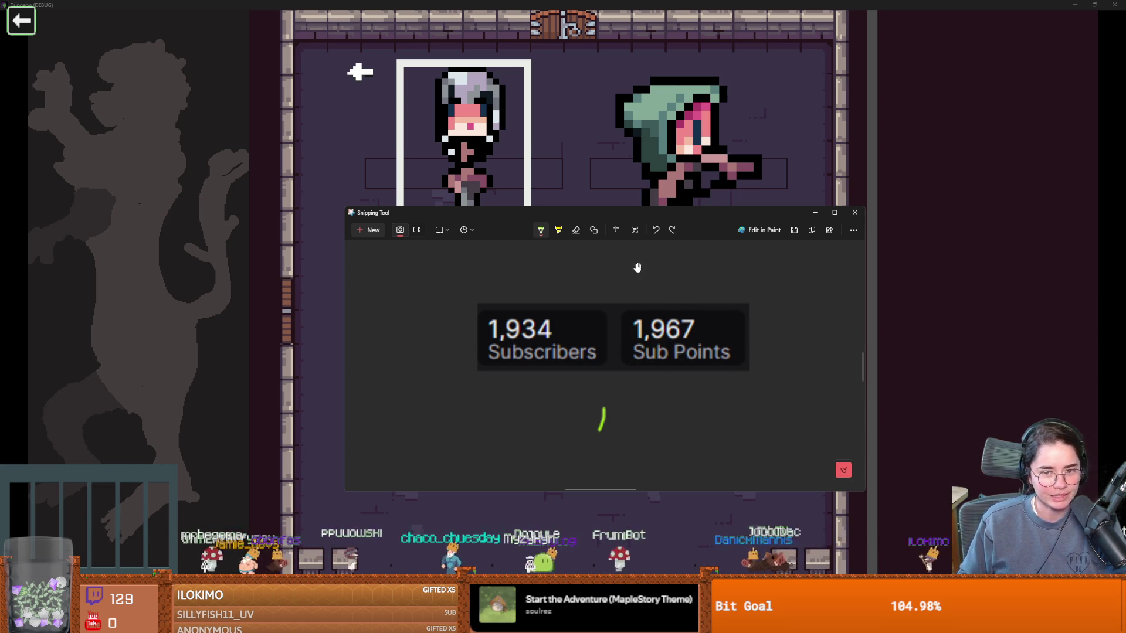
{"action": "left_click_drag", "start_coordinate": [736, 382], "coordinate": [668, 361]}
{"action": "key", "text": "alt+Tab"}
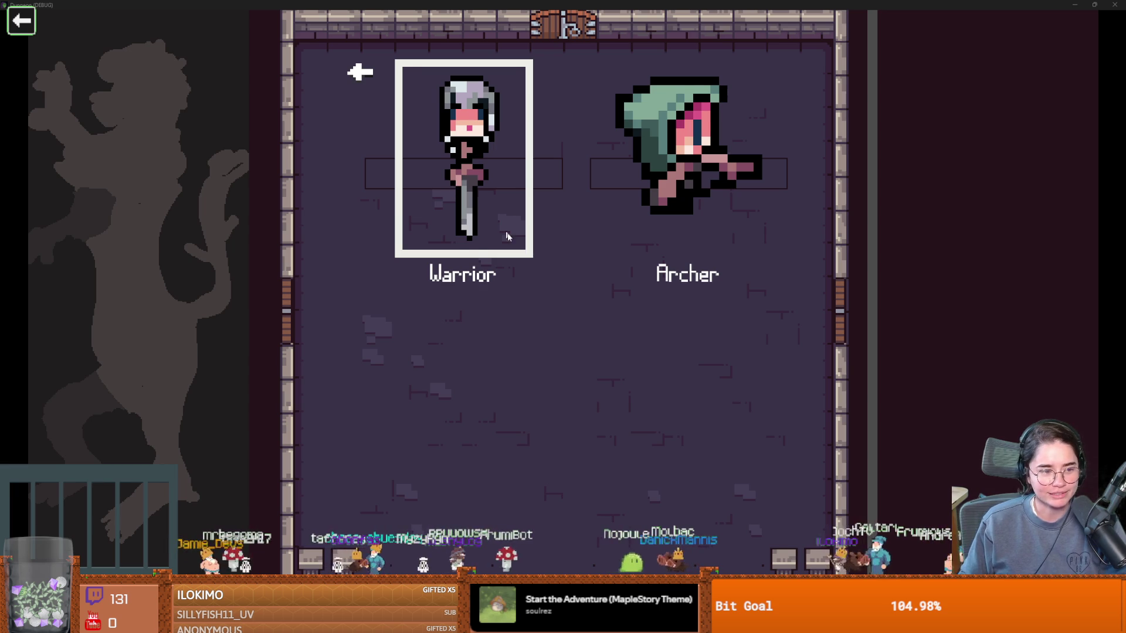
Step: Start a Warrior run and teleport before the boss with the tp_to_before_boss console command
{"action": "left_click", "coordinate": [530, 286]}
{"action": "key", "text": "a"}
{"action": "key", "text": "s"}
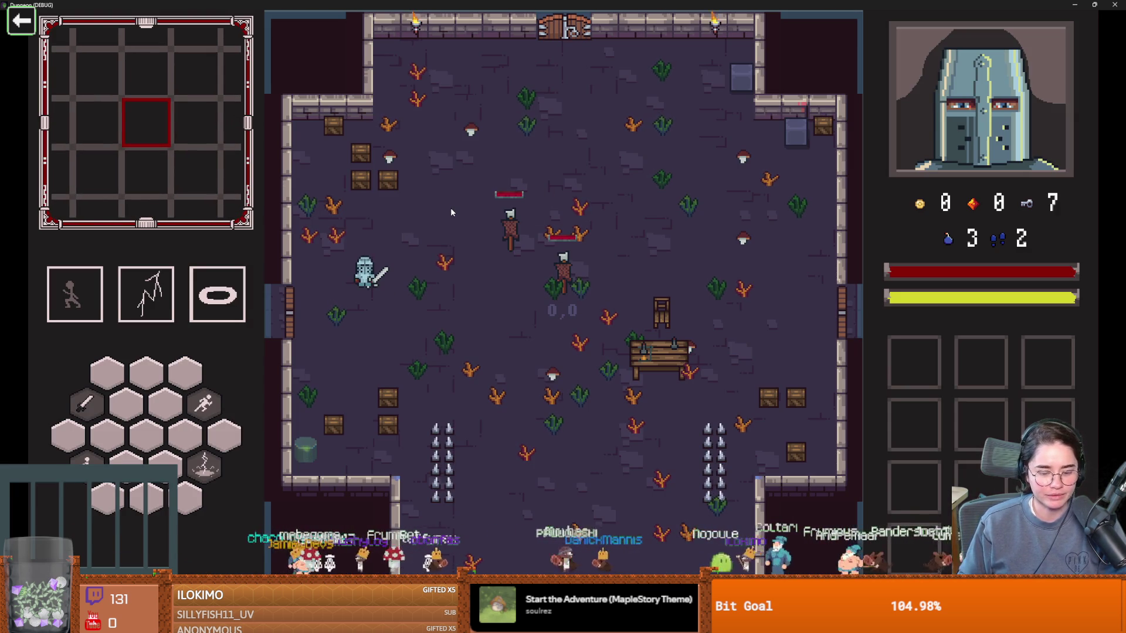
{"action": "key", "text": "grave"}
{"action": "type", "text": "tp_to_before_boss"}
{"action": "key", "text": "Tab"}
{"action": "key", "text": "Return"}
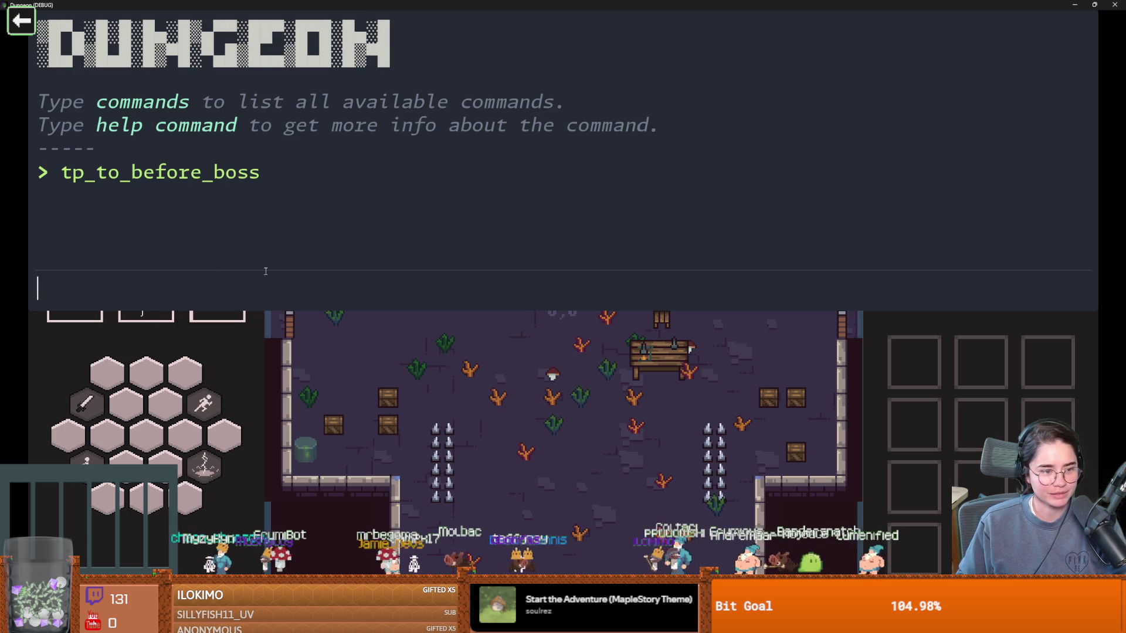
{"action": "key", "text": "grave"}
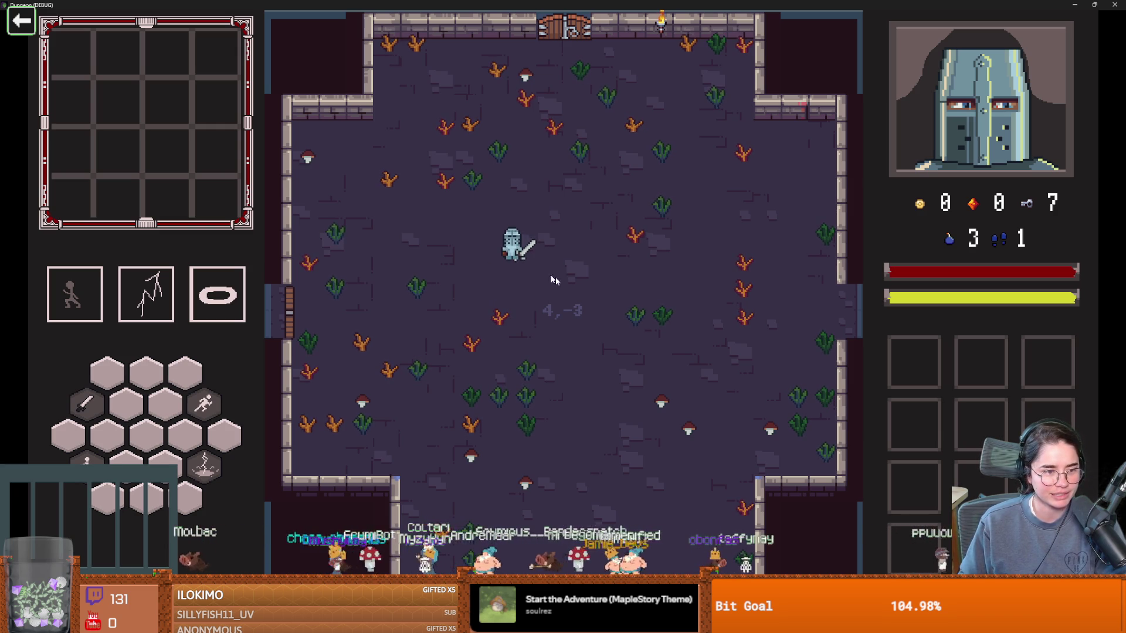
Step: Walk and dash right into Vlad's room until the attack() breakpoint pauses the game
{"action": "key", "text": "s"}
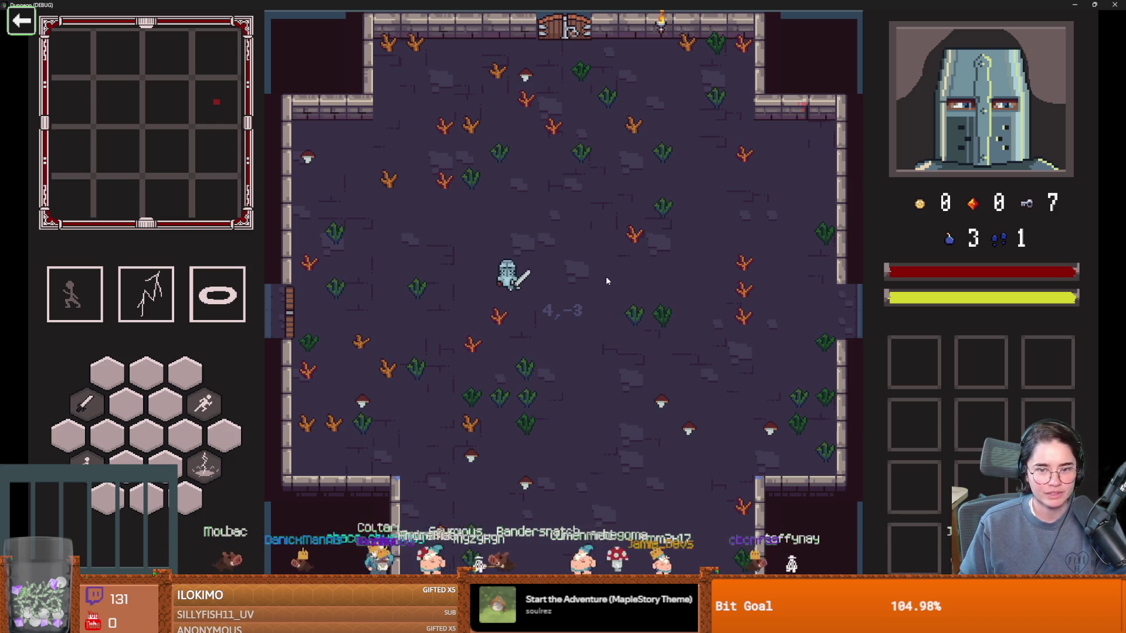
{"action": "key", "text": "d"}
{"action": "key", "text": "space"}
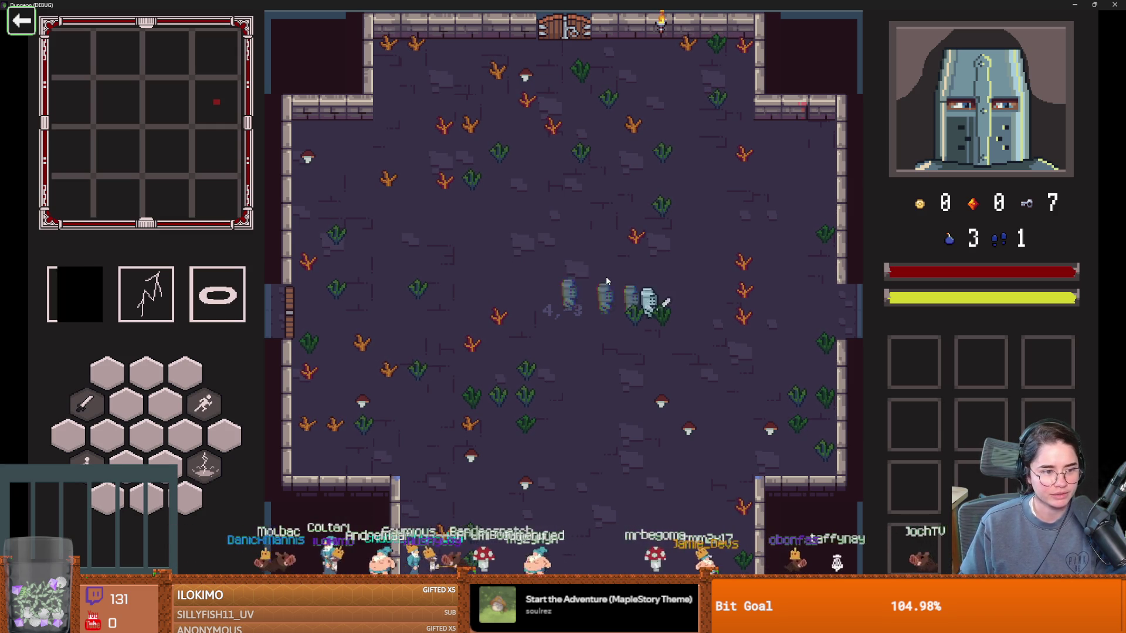
{"action": "key", "text": "d"}
{"action": "key", "text": "d"}
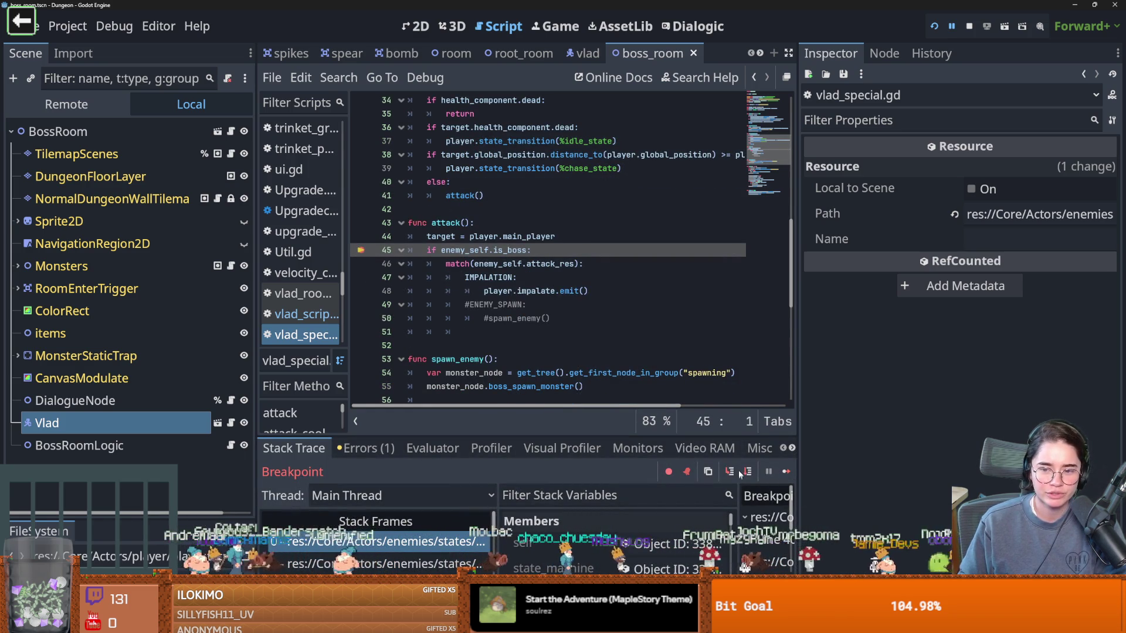
Step: Step from attack() into on_vlad_impalating in vlad_room_logic.gd, reaching the set_cell line 26
{"action": "left_click", "coordinate": [731, 472]}
{"action": "left_click", "coordinate": [730, 472]}
{"action": "left_click", "coordinate": [730, 472]}
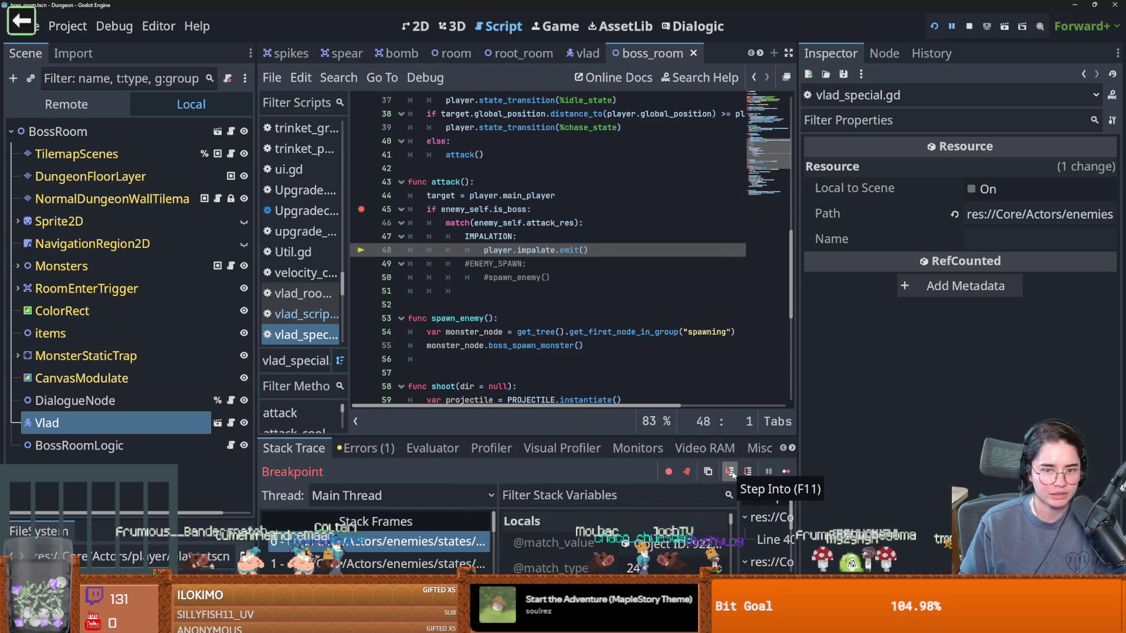
{"action": "left_click", "coordinate": [731, 472]}
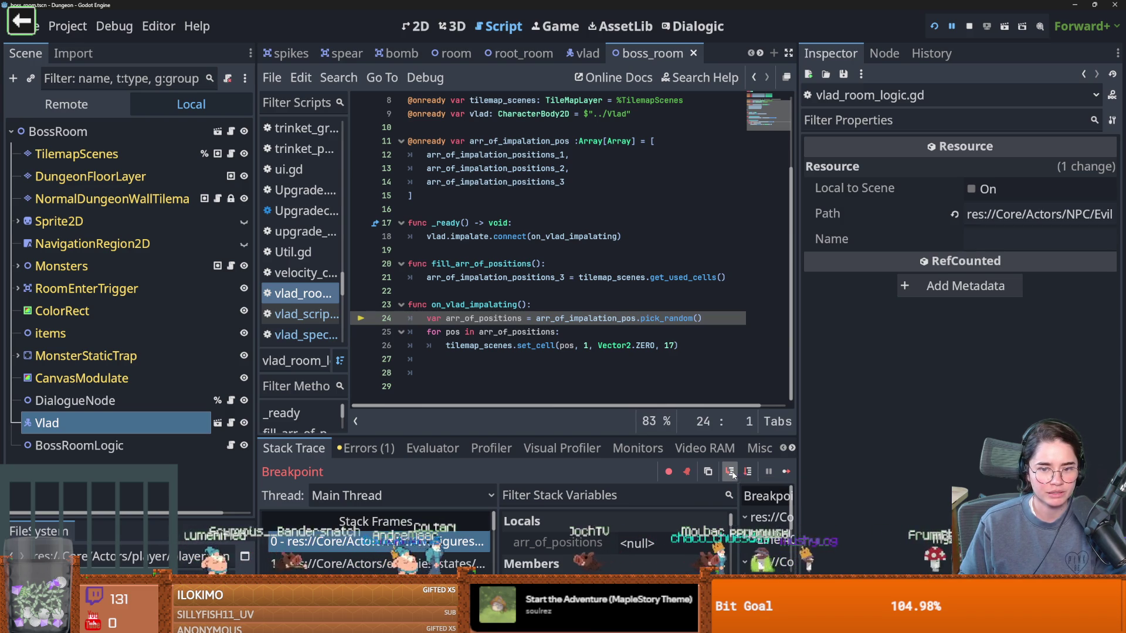
{"action": "left_click", "coordinate": [730, 471]}
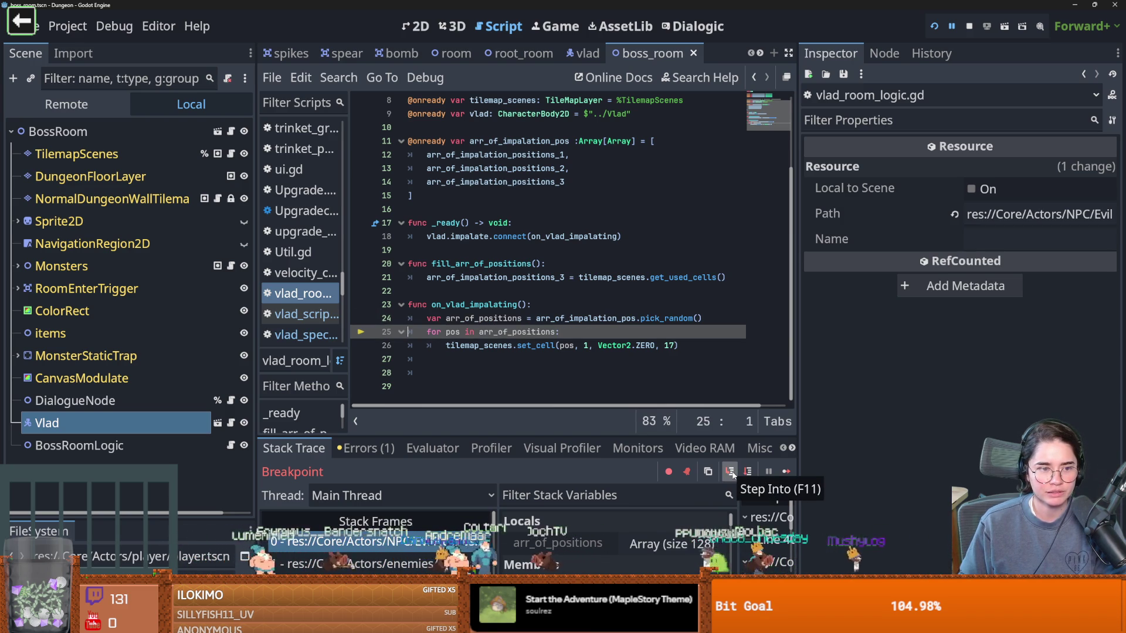
{"action": "left_click", "coordinate": [730, 472]}
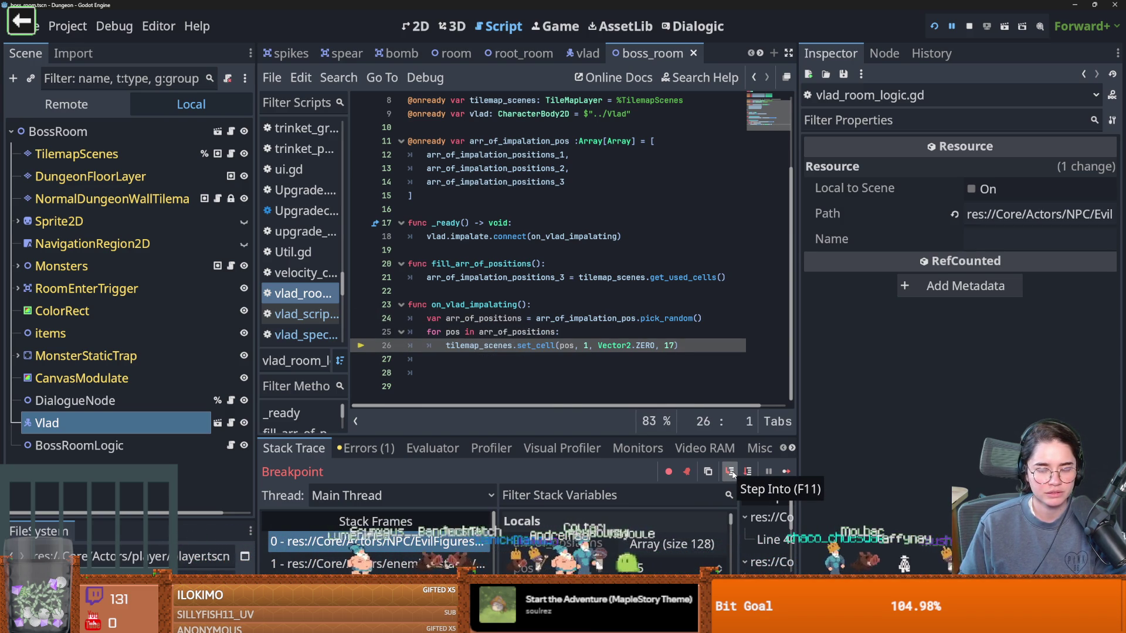
Step: Resume execution from the breakpoint and close the running game window
{"action": "left_click", "coordinate": [785, 472]}
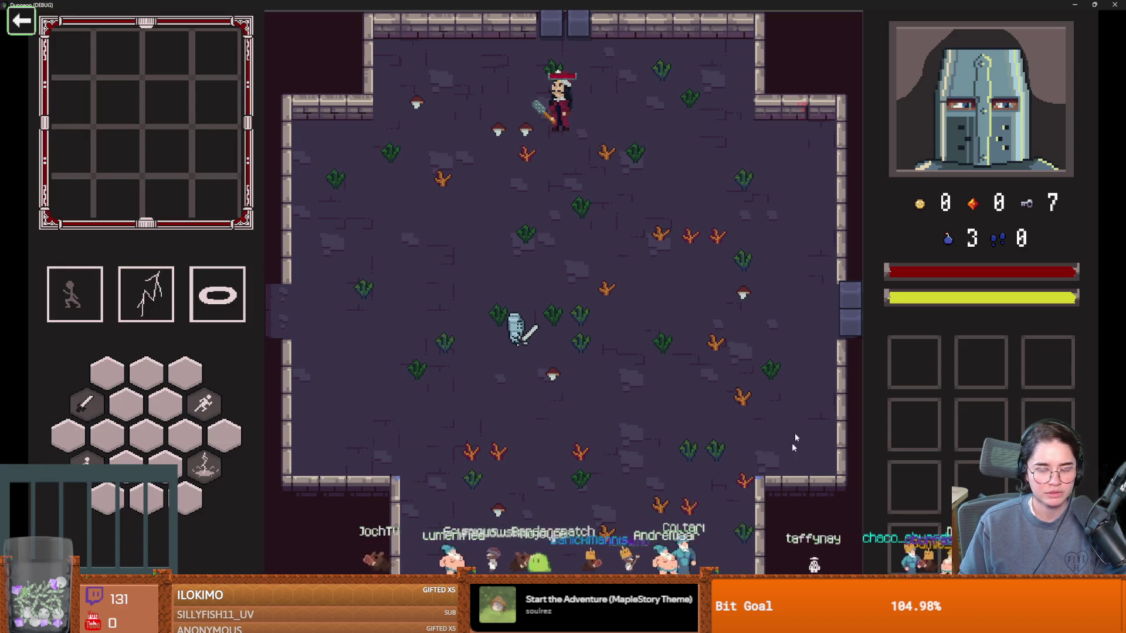
{"action": "key", "text": "super+Down"}
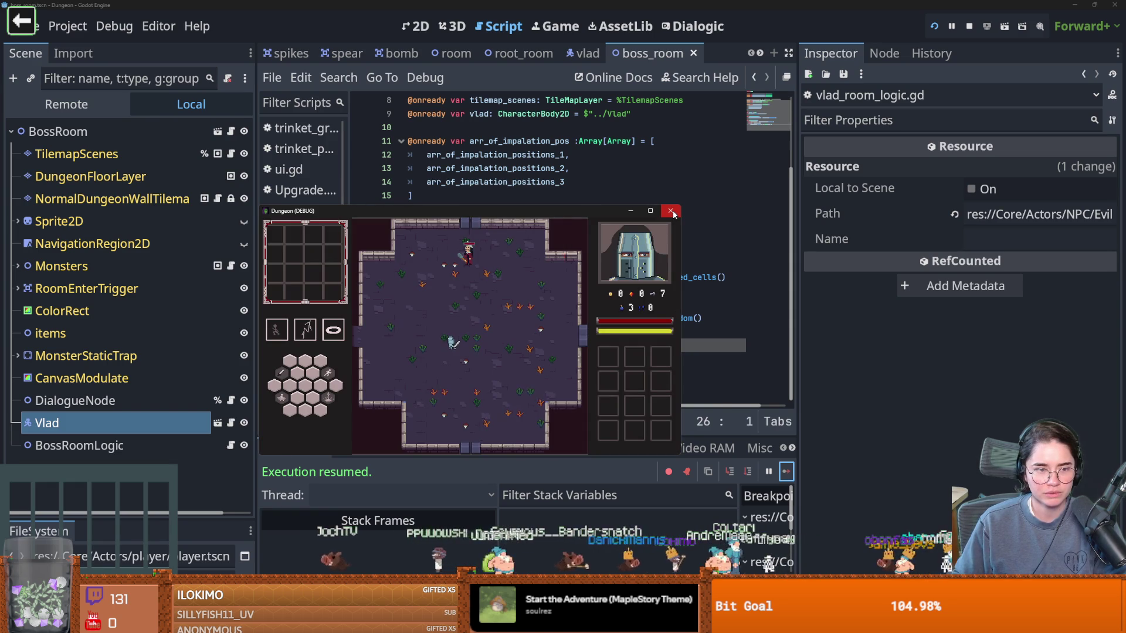
{"action": "left_click", "coordinate": [673, 214]}
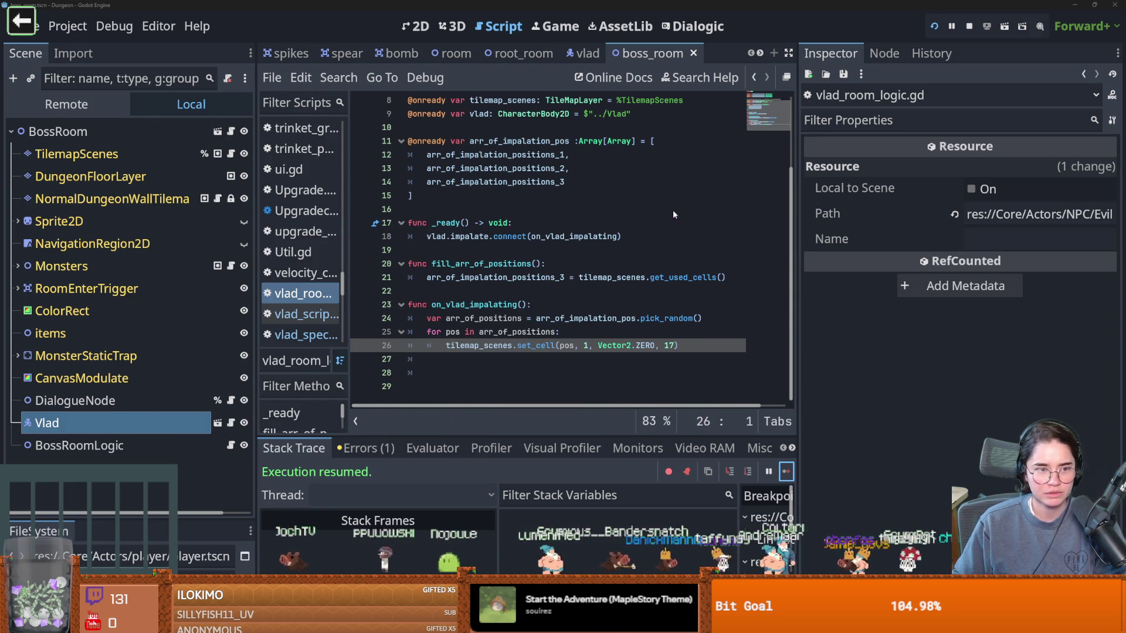
Step: Inspect set_cell's tile arguments and confirm in the TileSet that the spear tile's ID is 17
{"action": "double_click", "coordinate": [534, 346]}
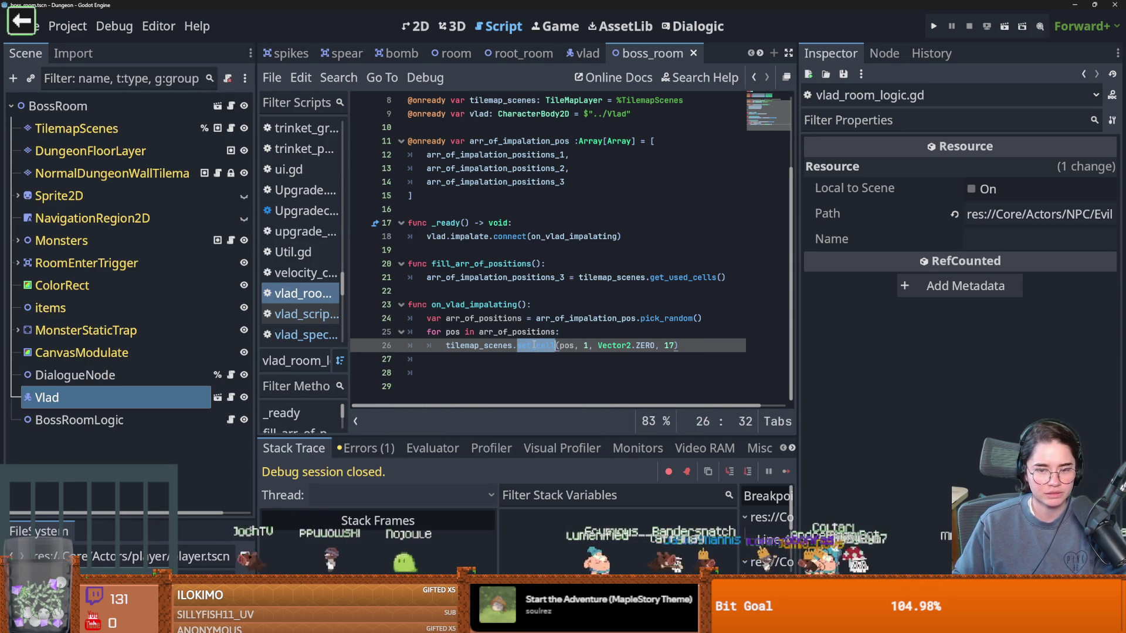
{"action": "double_click", "coordinate": [585, 346]}
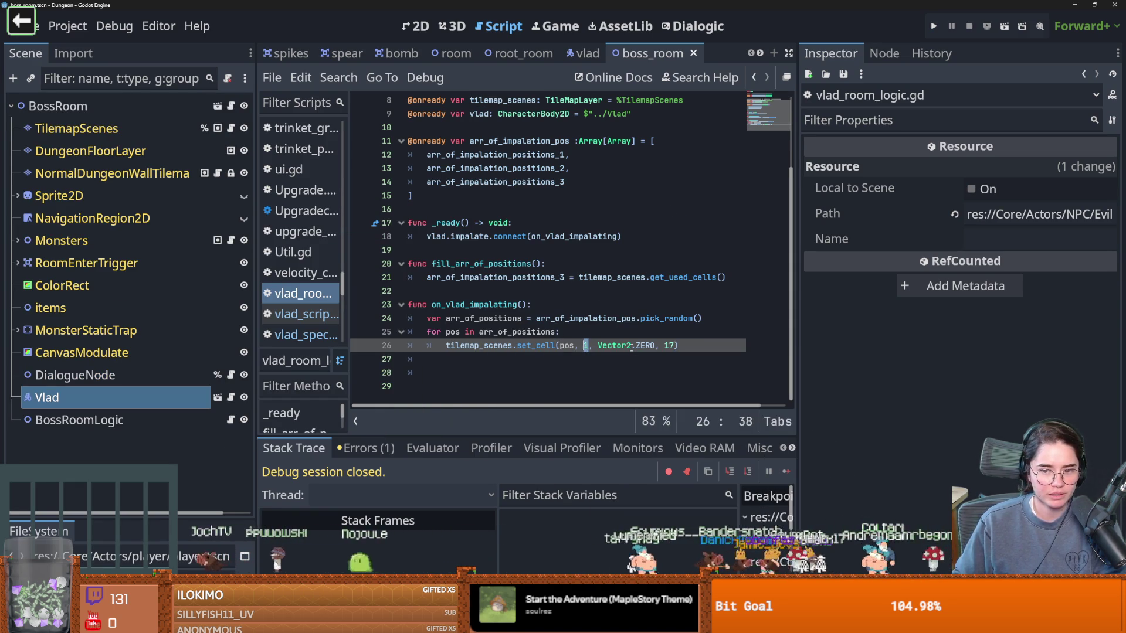
{"action": "left_click", "coordinate": [76, 128]}
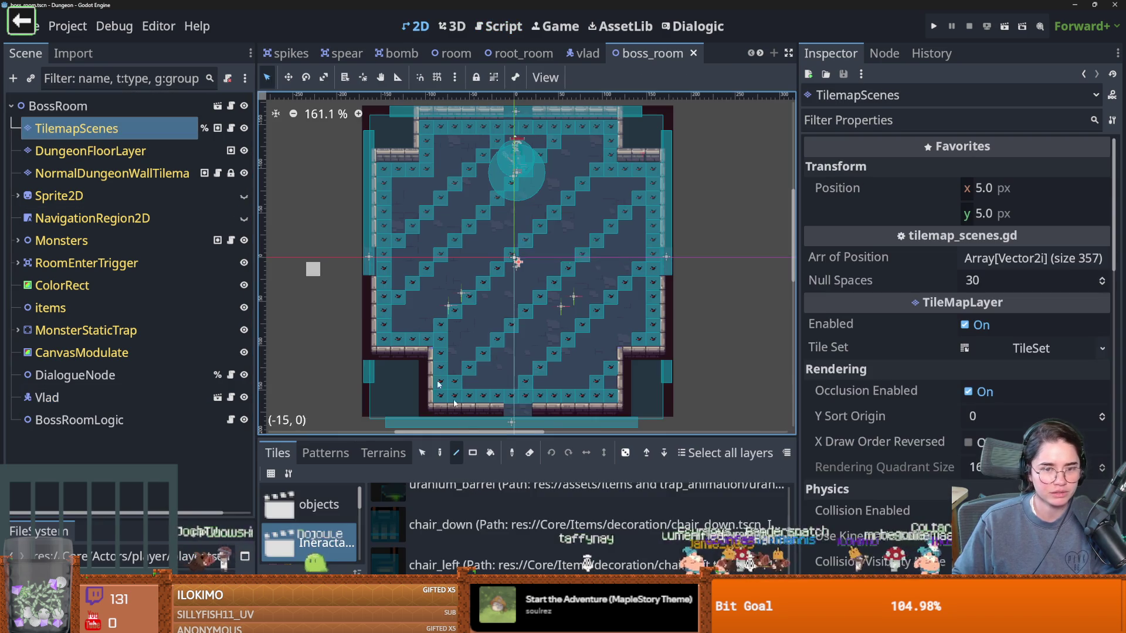
{"action": "left_click_drag", "start_coordinate": [474, 437], "coordinate": [475, 190]}
{"action": "scroll", "coordinate": [578, 405], "scroll_direction": "down", "scroll_amount": 1}
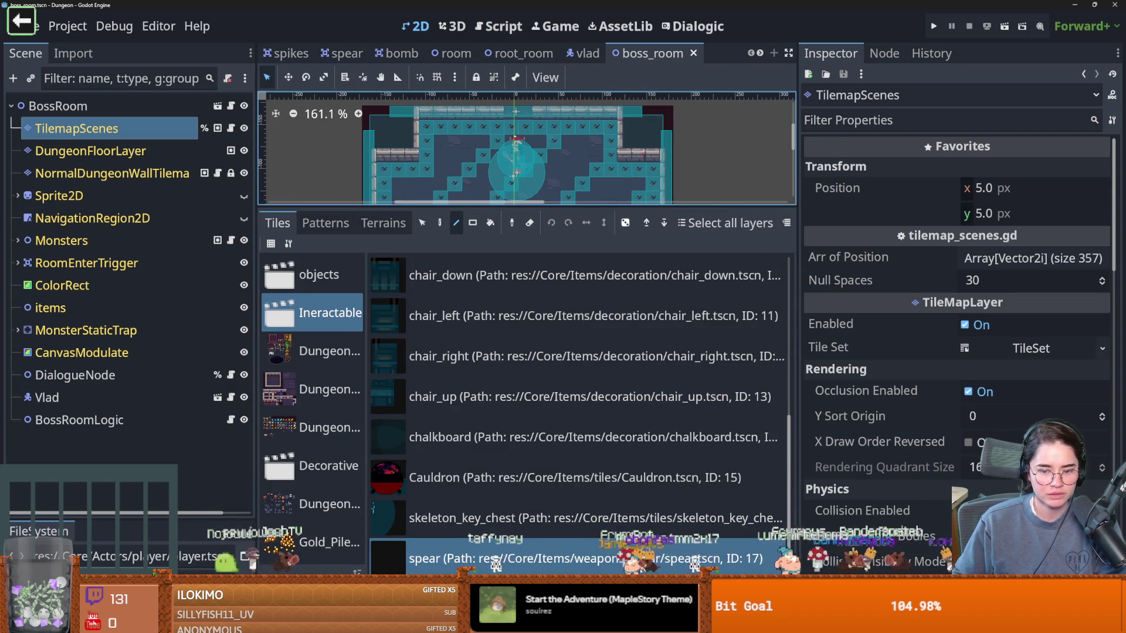
{"action": "double_click", "coordinate": [497, 560]}
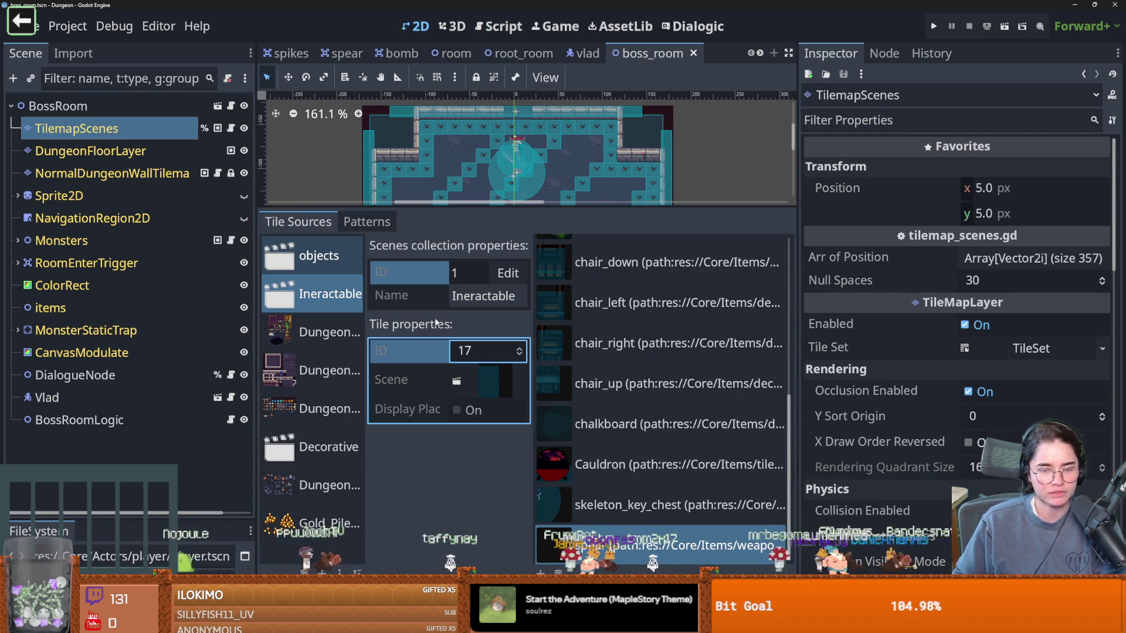
{"action": "left_click_drag", "start_coordinate": [492, 210], "coordinate": [490, 414]}
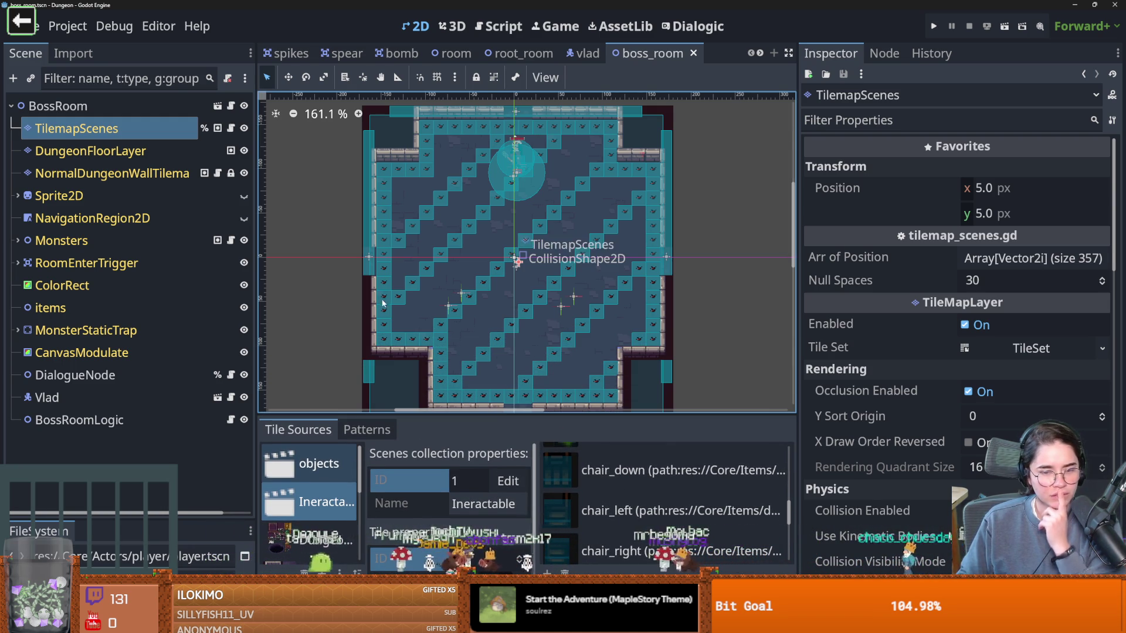
{"action": "scroll", "coordinate": [486, 369], "scroll_direction": "down", "scroll_amount": 1}
{"action": "scroll", "coordinate": [463, 378], "scroll_direction": "up", "scroll_amount": 1}
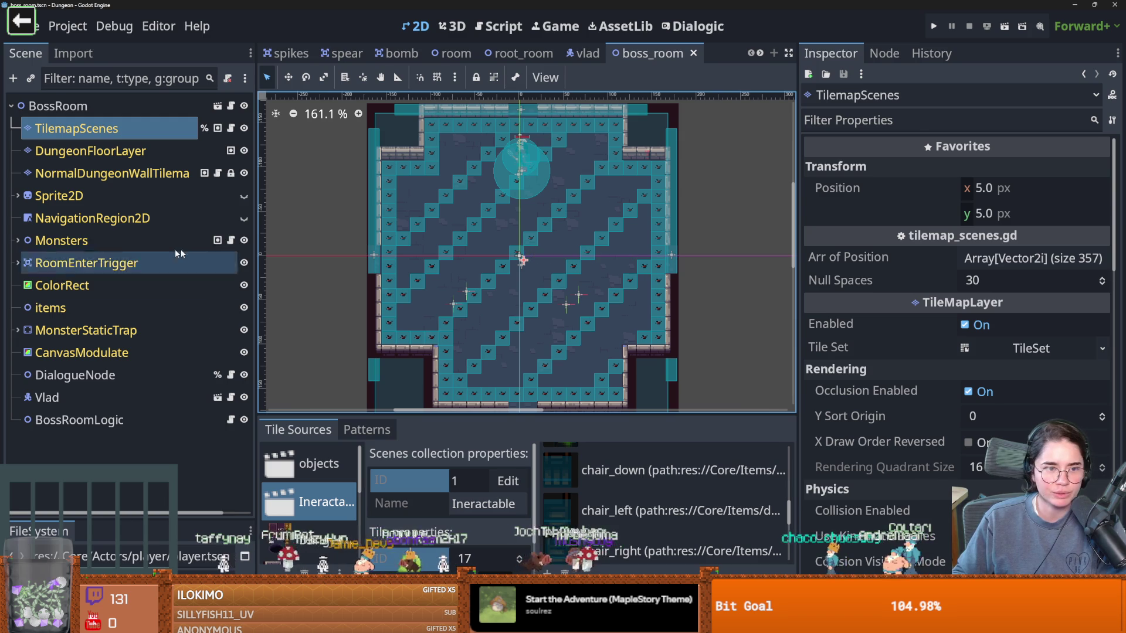
Step: Erase all placed tiles across the room on TilemapScenes using Rect with Eraser, then save
{"action": "left_click", "coordinate": [586, 624]}
{"action": "left_click", "coordinate": [529, 431]}
{"action": "left_click", "coordinate": [471, 431]}
{"action": "mouse_move", "coordinate": [557, 349]}
{"action": "left_mouse_down"}
{"action": "mouse_move", "coordinate": [454, 123]}
{"action": "mouse_move", "coordinate": [426, 120]}
{"action": "left_mouse_up"}
{"action": "mouse_move", "coordinate": [409, 179]}
{"action": "left_mouse_down"}
{"action": "mouse_move", "coordinate": [628, 346]}
{"action": "mouse_move", "coordinate": [671, 349]}
{"action": "left_mouse_up"}
{"action": "scroll", "coordinate": [477, 288], "scroll_direction": "up", "scroll_amount": 2}
{"action": "key", "text": "ctrl+s"}
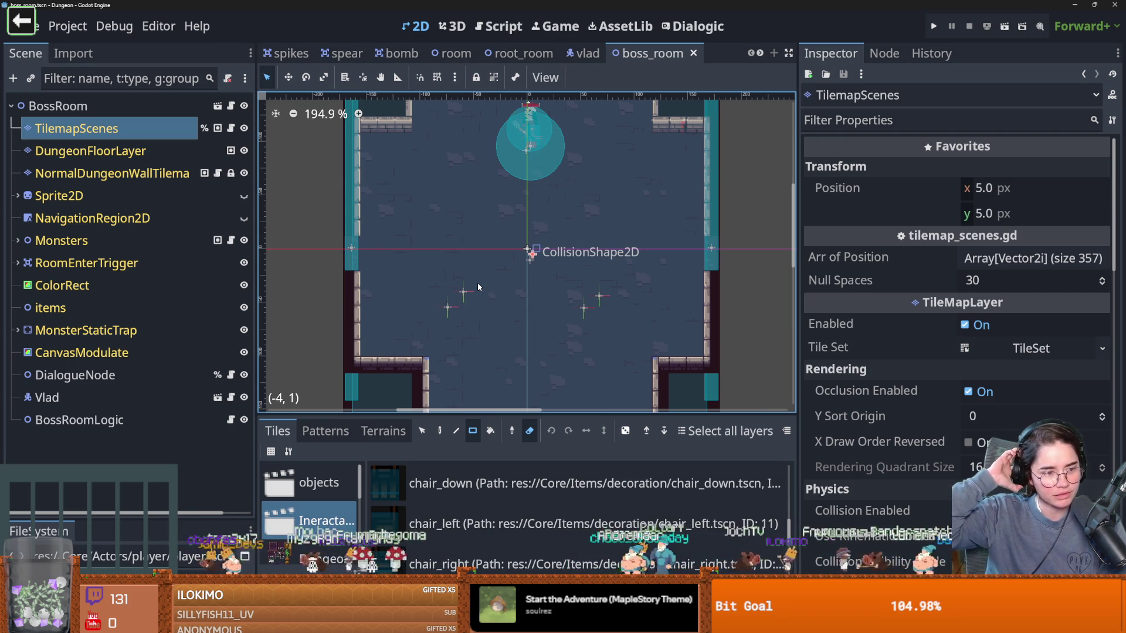
Step: Pan the room view, reselect the TilemapScenes layer and save boss_room again
{"action": "scroll", "coordinate": [399, 245], "scroll_direction": "down", "scroll_amount": 1}
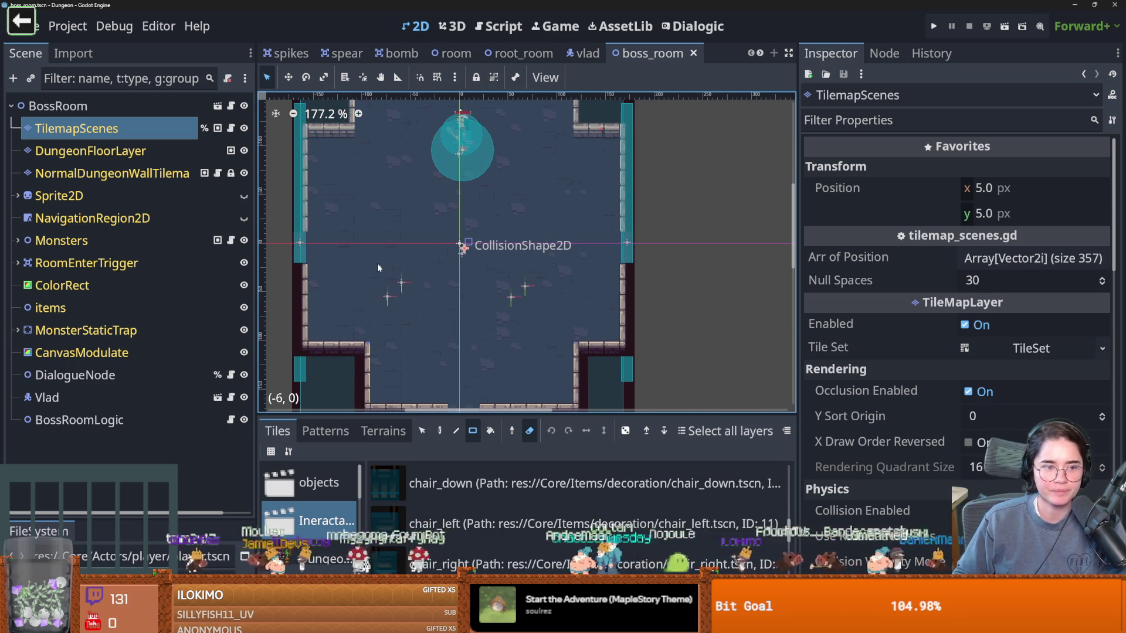
{"action": "left_click_drag", "start_coordinate": [396, 274], "coordinate": [401, 287]}
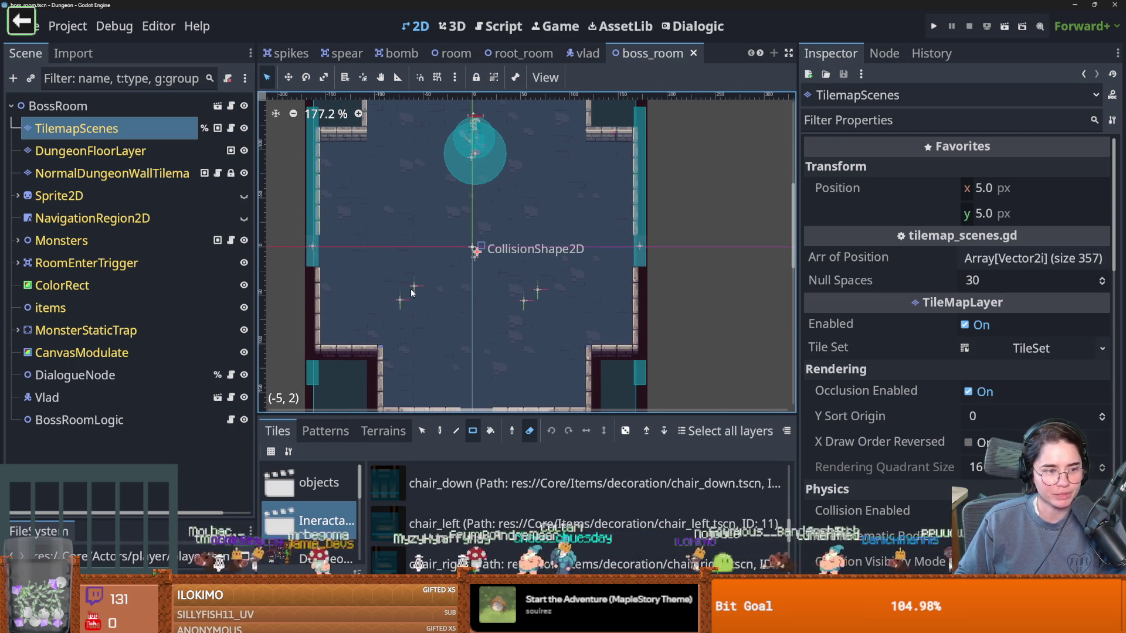
{"action": "scroll", "coordinate": [402, 306], "scroll_direction": "up", "scroll_amount": 1}
{"action": "key", "text": "ctrl+s"}
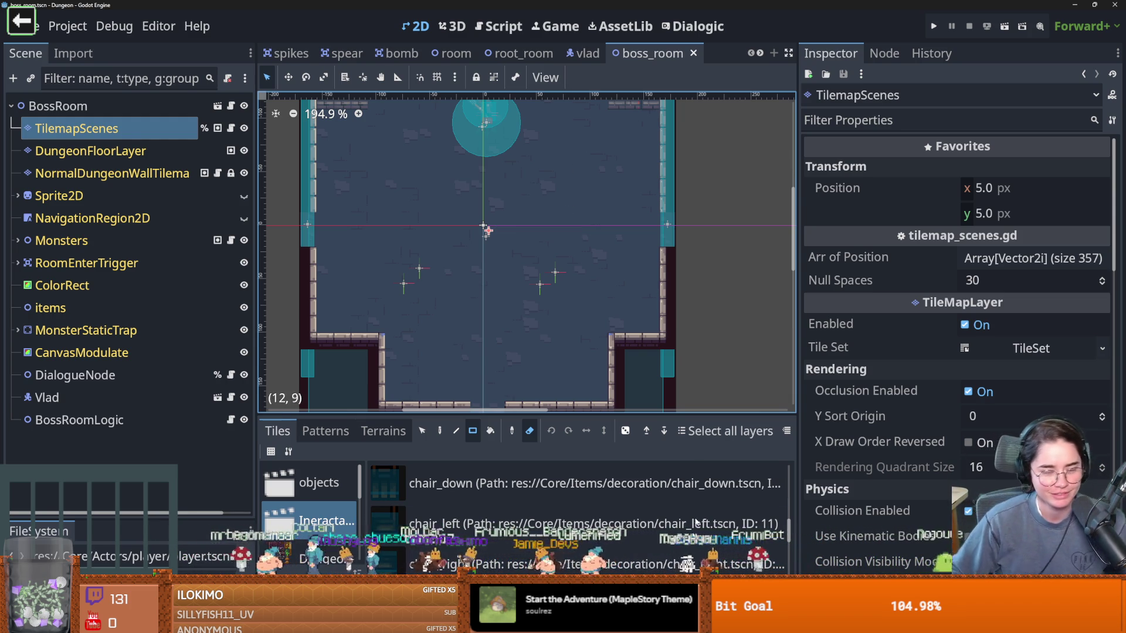
{"action": "scroll", "coordinate": [327, 283], "scroll_direction": "left", "scroll_amount": 2}
{"action": "key", "text": "ctrl+s"}
{"action": "left_click", "coordinate": [124, 151]}
{"action": "left_click", "coordinate": [127, 130]}
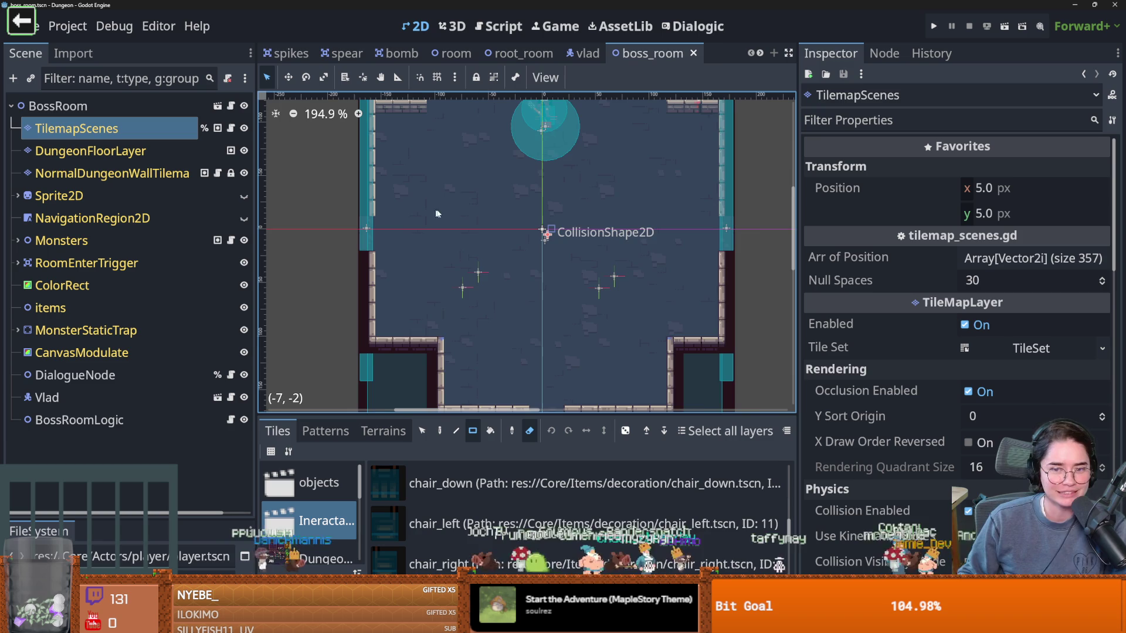
{"action": "key", "text": "ctrl+s"}
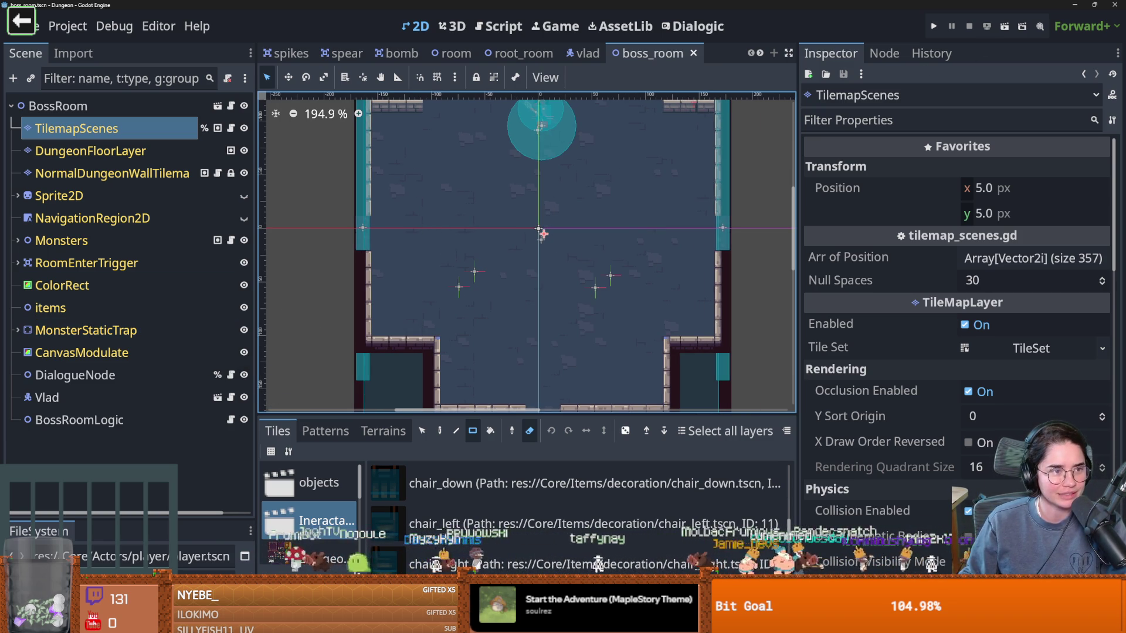
Step: Paint a rectangle of spear tiles on TilemapScenes, then go back to vlad_room_logic.gd
{"action": "scroll", "coordinate": [503, 271], "scroll_direction": "up", "scroll_amount": 1}
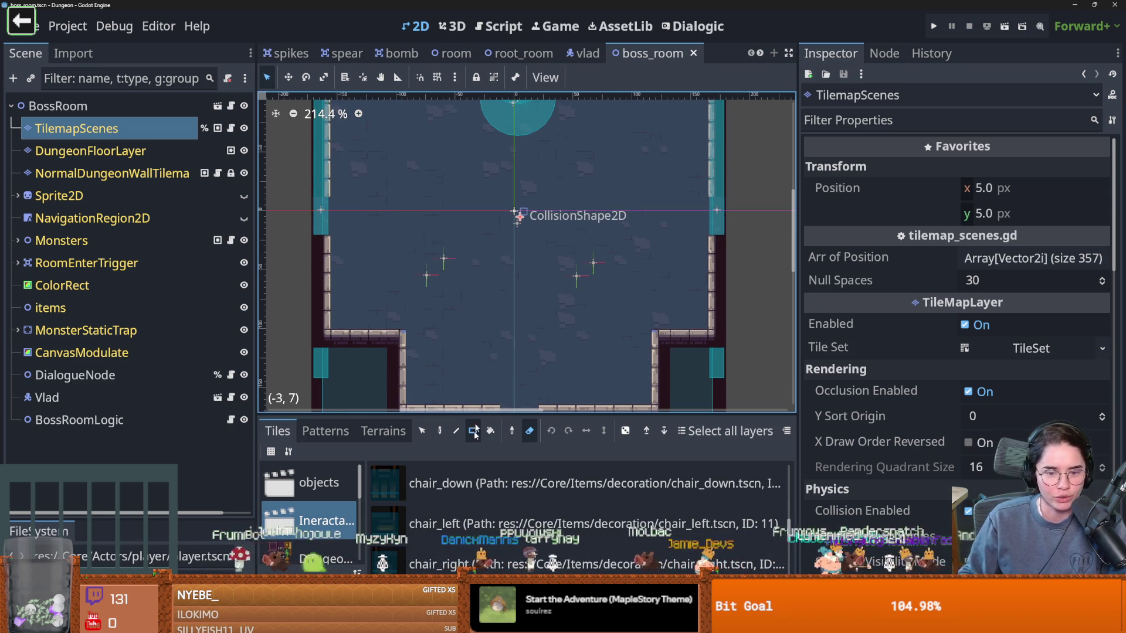
{"action": "scroll", "coordinate": [410, 498], "scroll_direction": "down", "scroll_amount": 2}
{"action": "scroll", "coordinate": [469, 528], "scroll_direction": "down", "scroll_amount": 3}
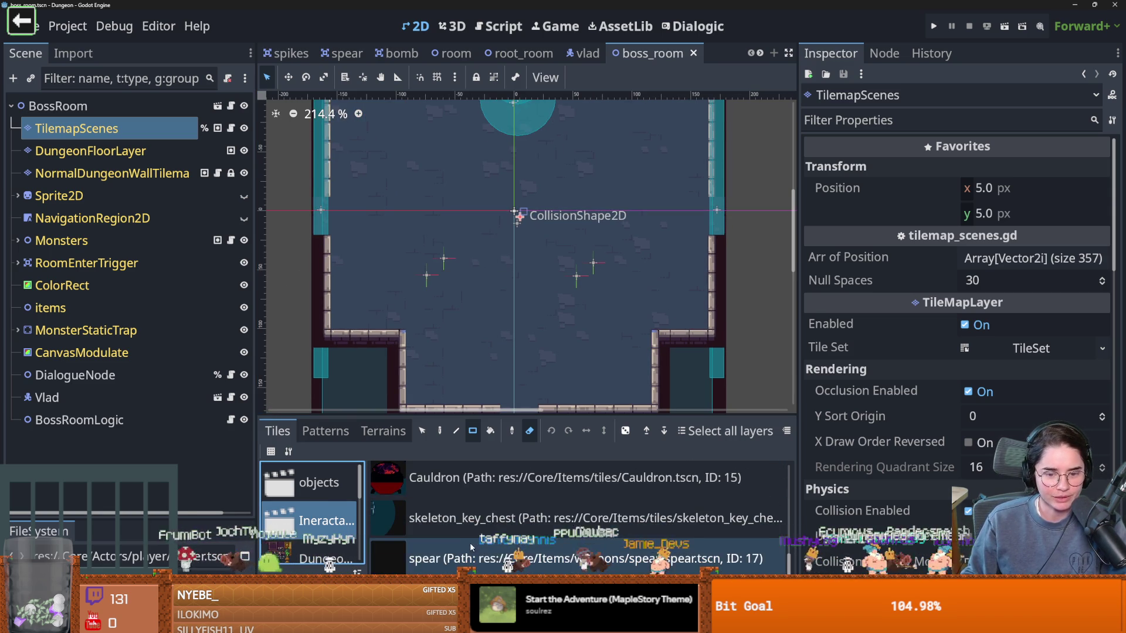
{"action": "left_click", "coordinate": [481, 557]}
{"action": "left_click_drag", "start_coordinate": [521, 258], "coordinate": [574, 308]}
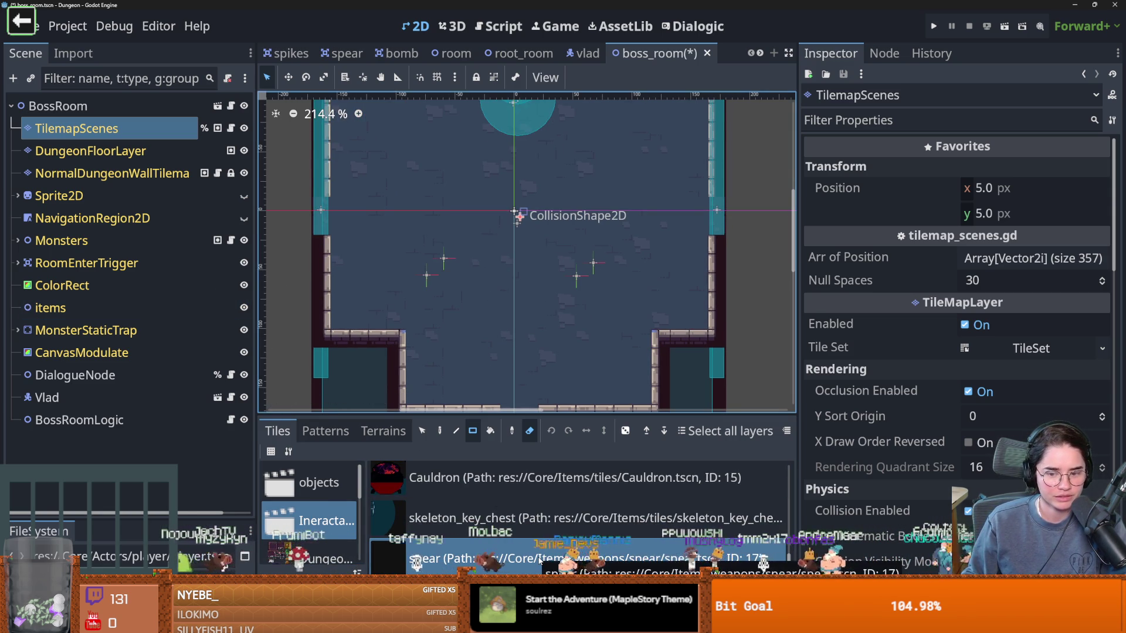
{"action": "left_click", "coordinate": [230, 420]}
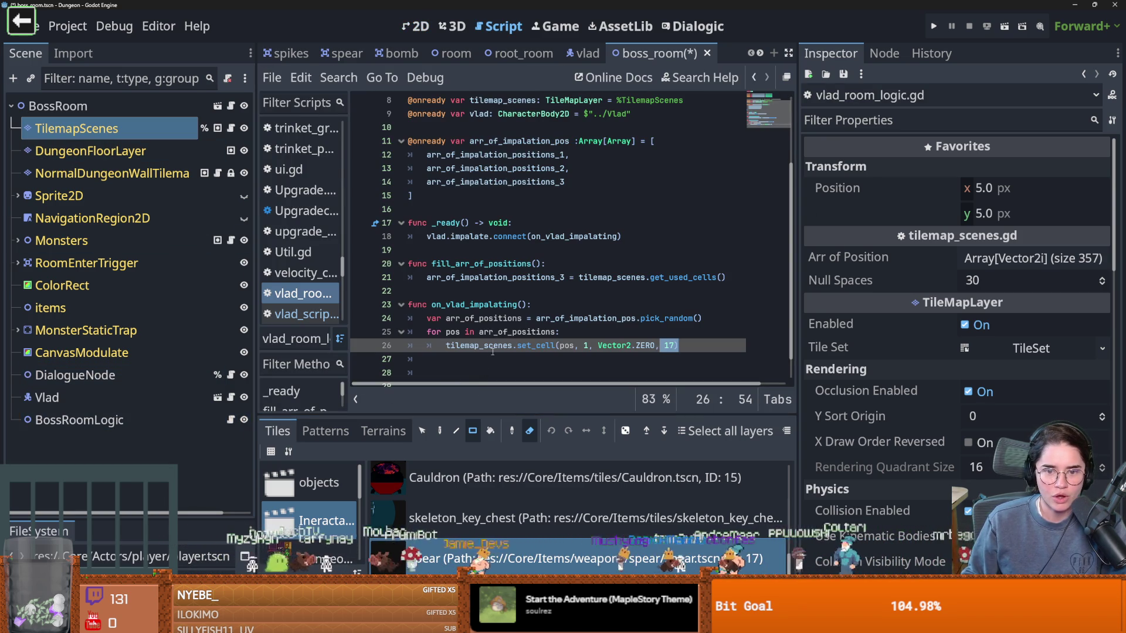
Step: Check arr_of_positions, then select BossRoomLogic to show its 108, 120 and 128-cell arrays
{"action": "double_click", "coordinate": [491, 318]}
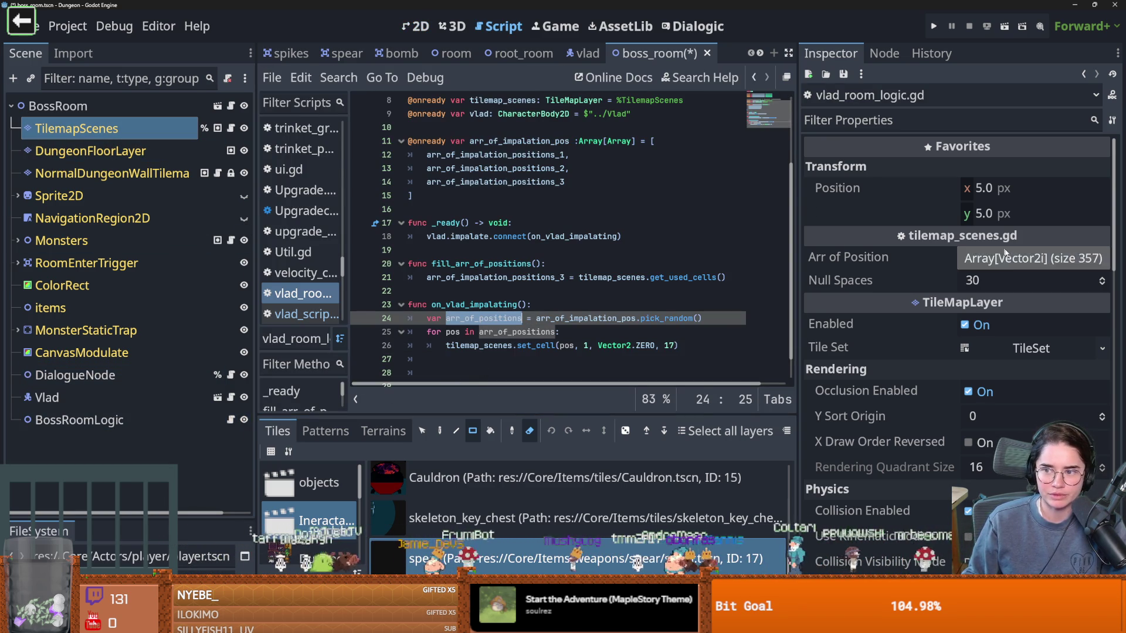
{"action": "left_click", "coordinate": [1012, 258]}
{"action": "left_click", "coordinate": [1012, 259]}
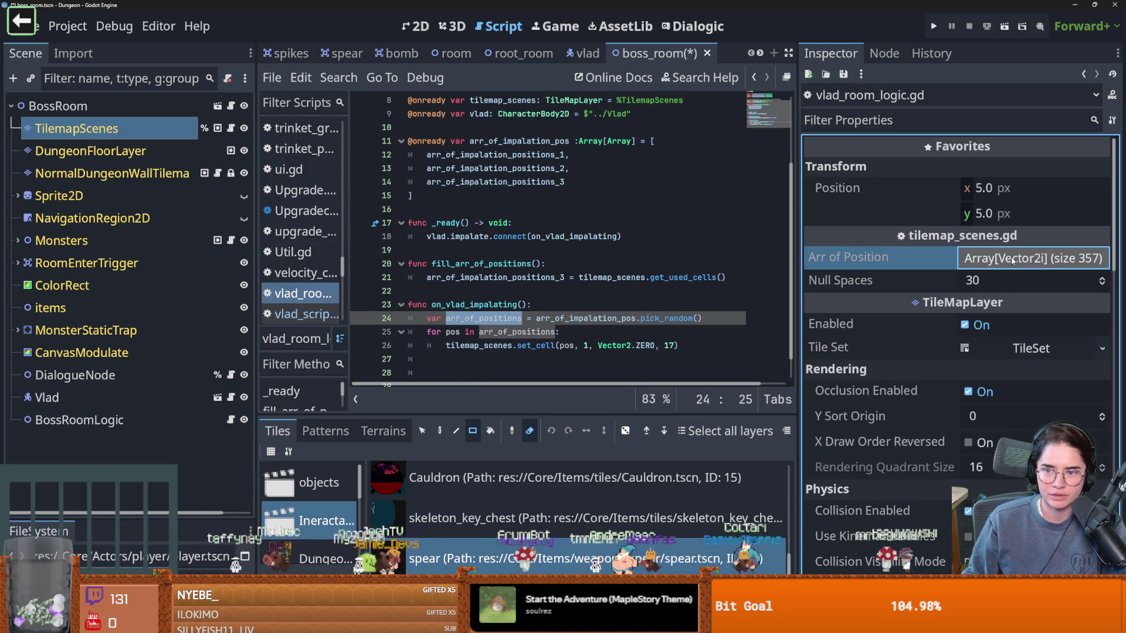
{"action": "scroll", "coordinate": [657, 280], "scroll_direction": "up", "scroll_amount": 3}
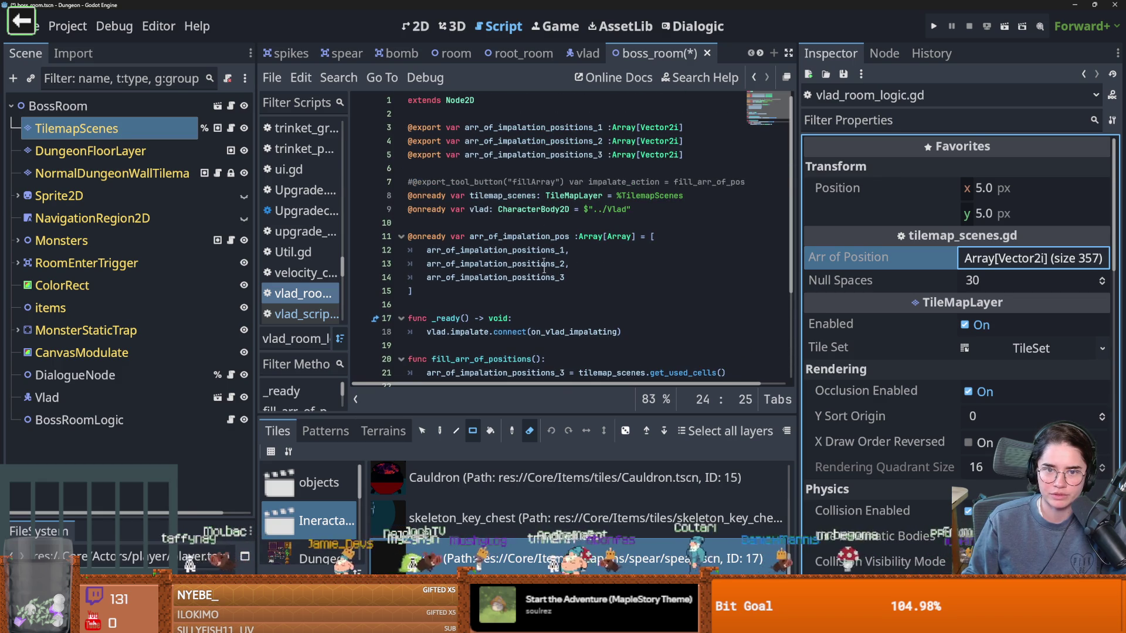
{"action": "scroll", "coordinate": [542, 245], "scroll_direction": "down", "scroll_amount": 3}
{"action": "scroll", "coordinate": [536, 311], "scroll_direction": "up", "scroll_amount": 2}
{"action": "scroll", "coordinate": [536, 311], "scroll_direction": "up", "scroll_amount": 1}
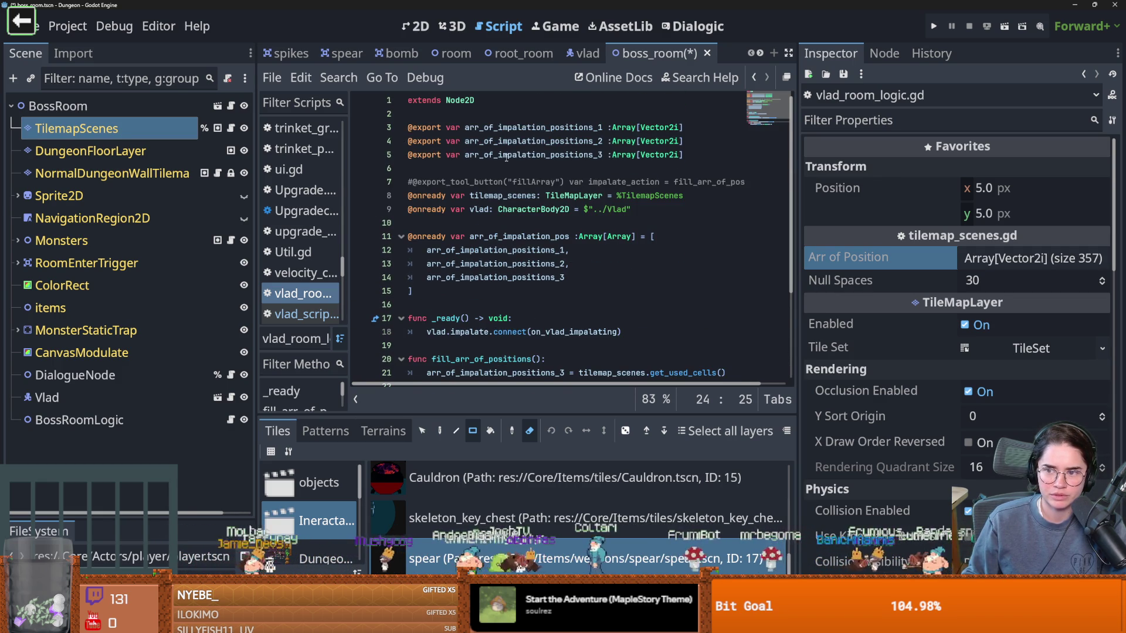
{"action": "left_click", "coordinate": [116, 421]}
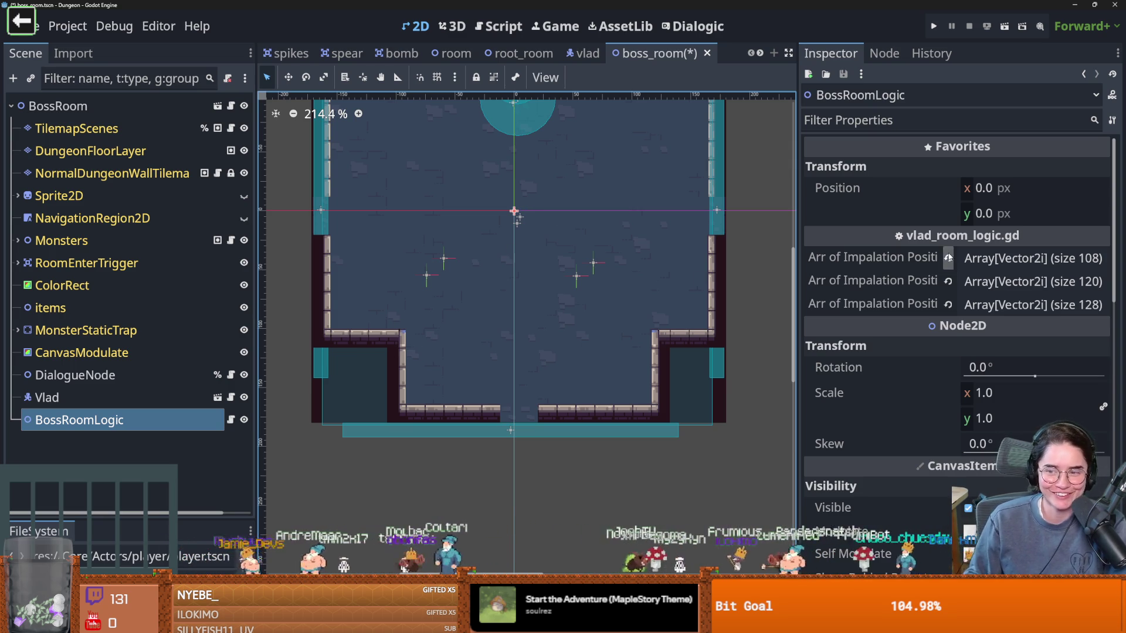
Step: Review the 128, 120 and 108-cell impalation arrays in the Inspector, then save boss_room
{"action": "left_click", "coordinate": [999, 303]}
{"action": "left_click", "coordinate": [1001, 282]}
{"action": "left_click", "coordinate": [1001, 281]}
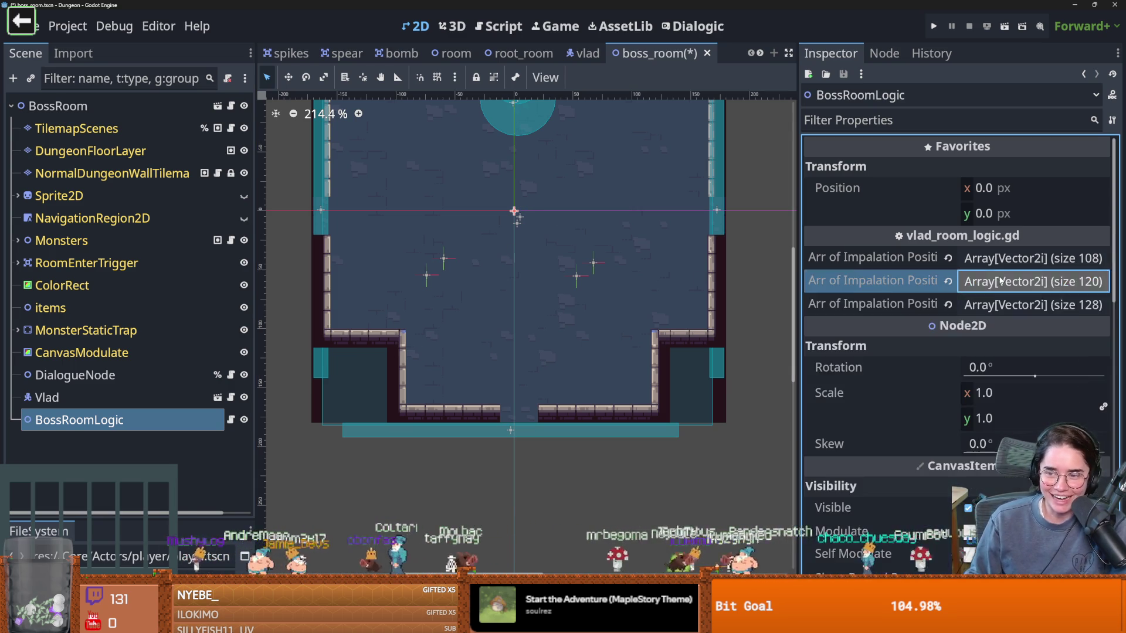
{"action": "left_click", "coordinate": [998, 261]}
{"action": "left_click", "coordinate": [998, 260]}
{"action": "key", "text": "ctrl+s"}
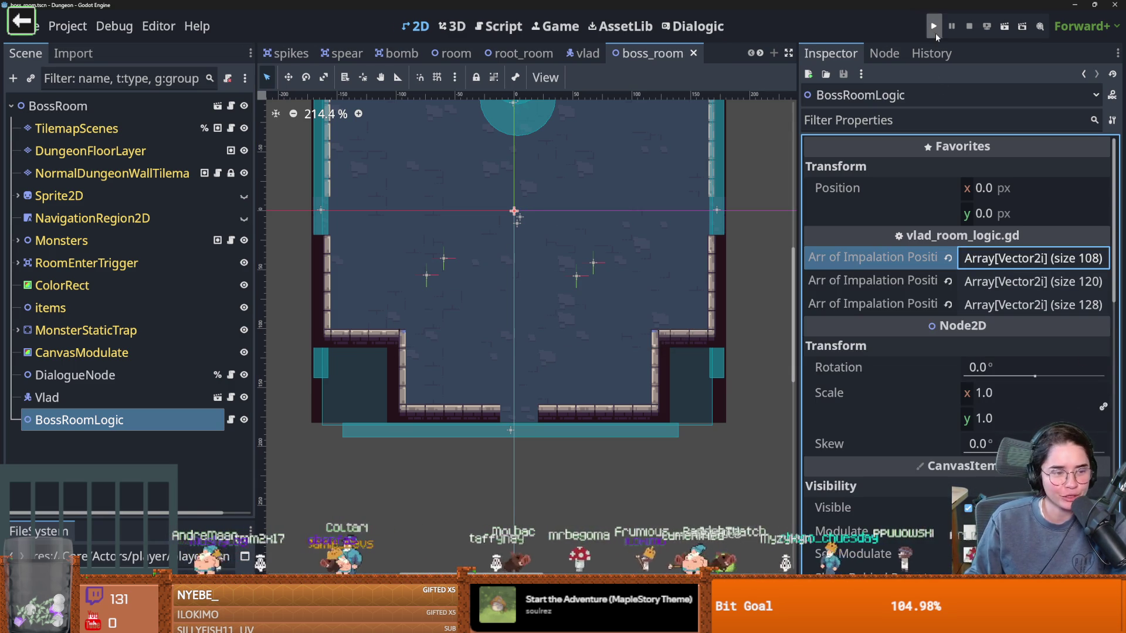
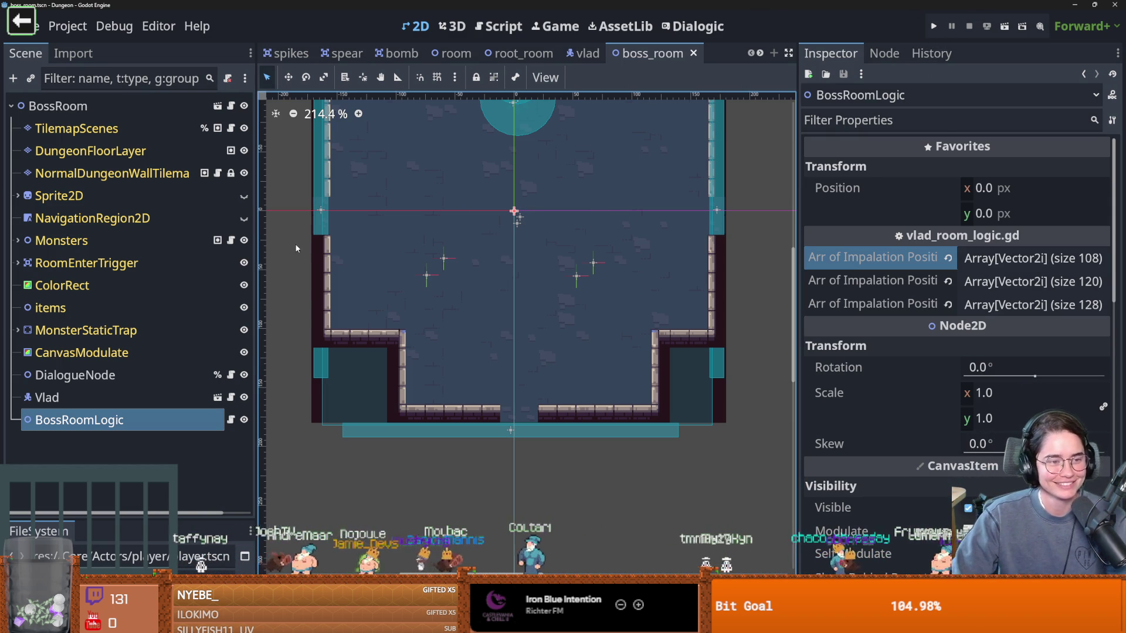
Step: Save boss_room.tscn several times while zooming the canvas, then launch the game
{"action": "key", "text": "ctrl+s"}
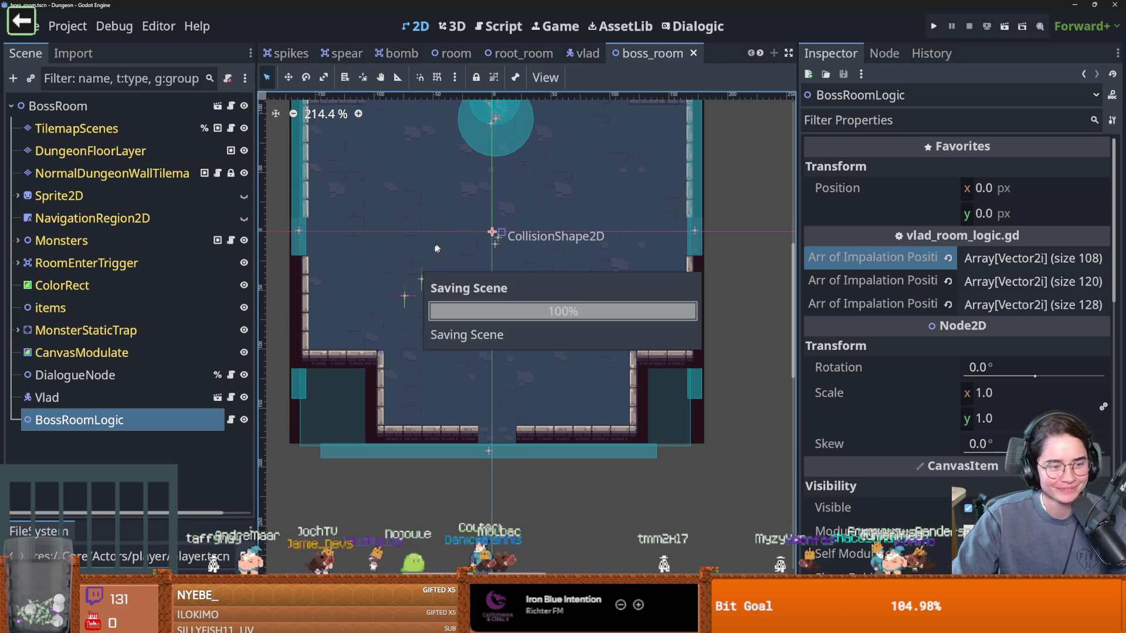
{"action": "scroll", "coordinate": [489, 274], "scroll_direction": "up", "scroll_amount": 1}
{"action": "key", "text": "ctrl+s"}
{"action": "scroll", "coordinate": [463, 270], "scroll_direction": "up", "scroll_amount": 1}
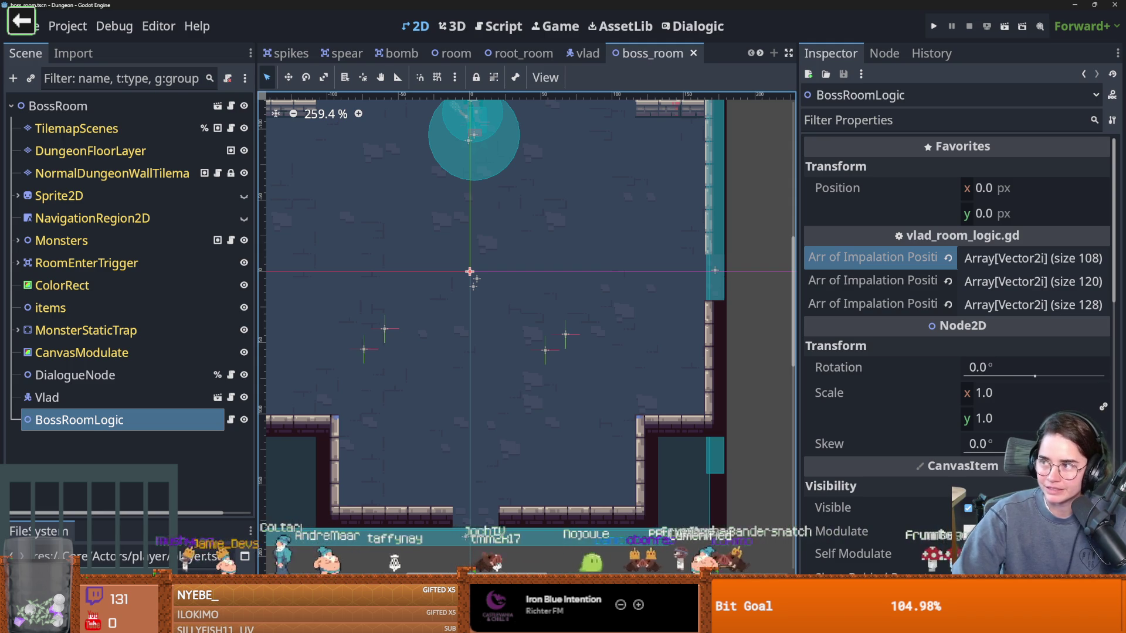
{"action": "key", "text": "ctrl+s"}
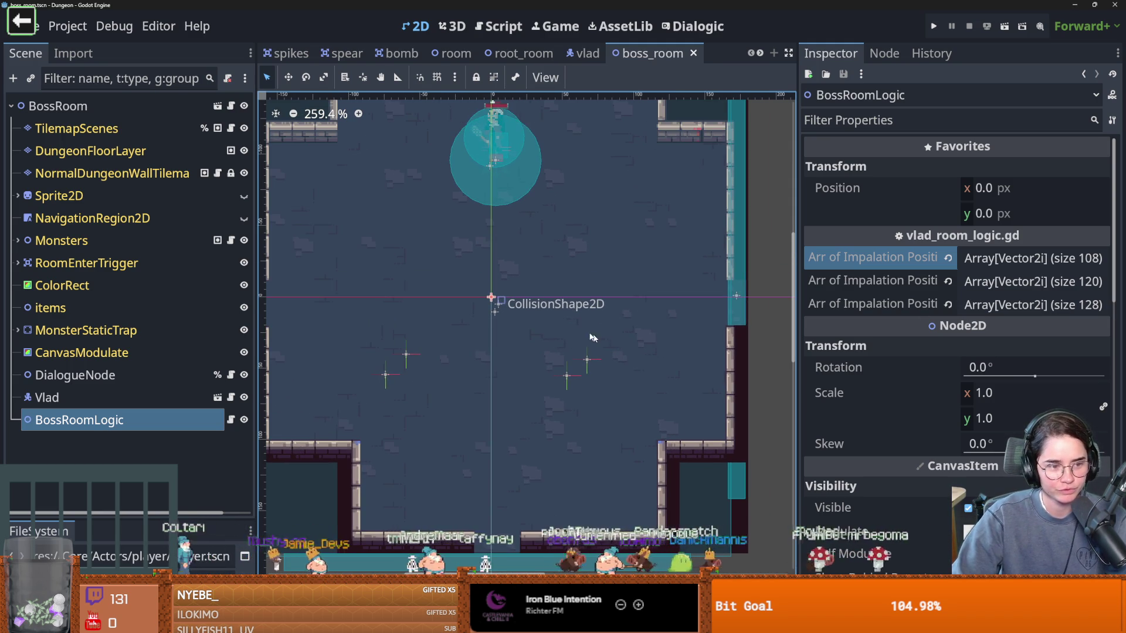
{"action": "scroll", "coordinate": [657, 369], "scroll_direction": "down", "scroll_amount": 1}
{"action": "key", "text": "ctrl+s"}
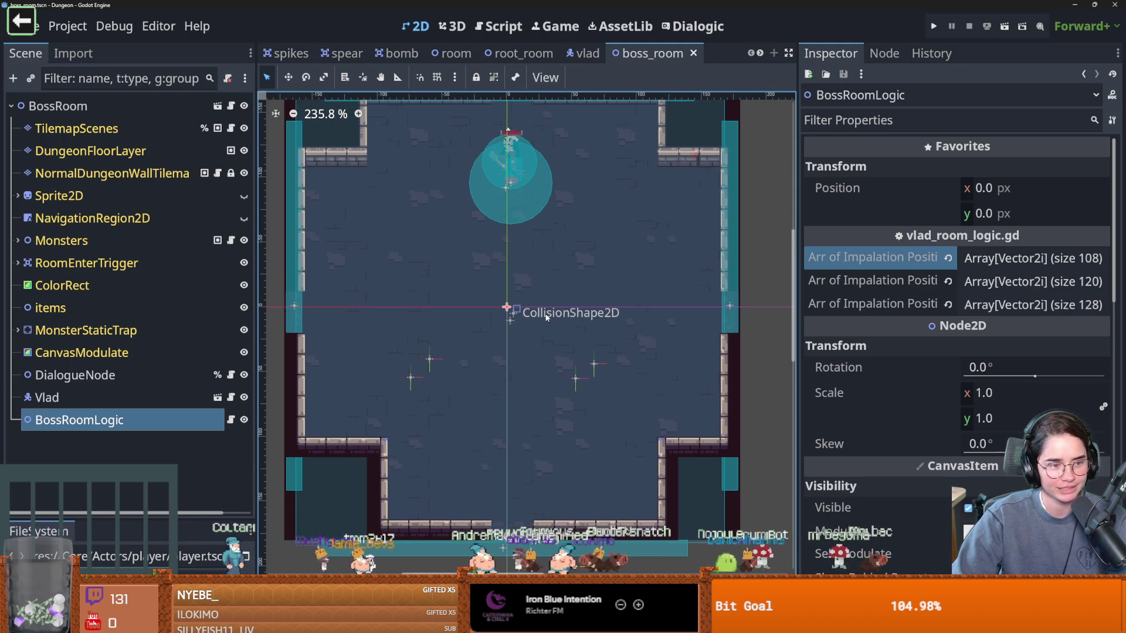
{"action": "scroll", "coordinate": [504, 340], "scroll_direction": "up", "scroll_amount": 1}
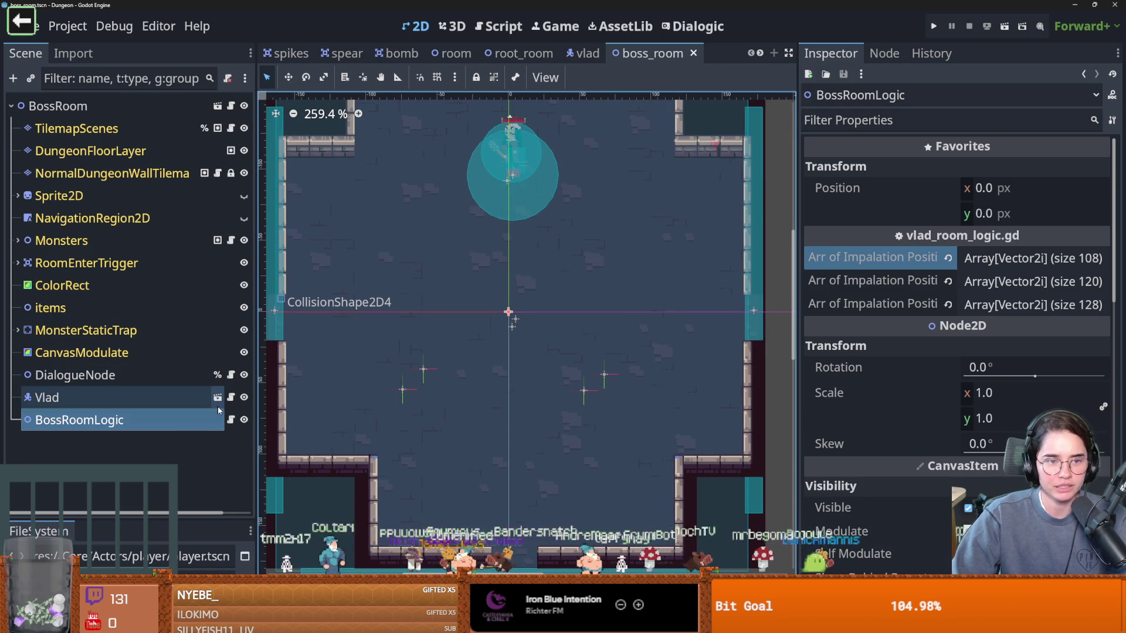
{"action": "left_click", "coordinate": [933, 26]}
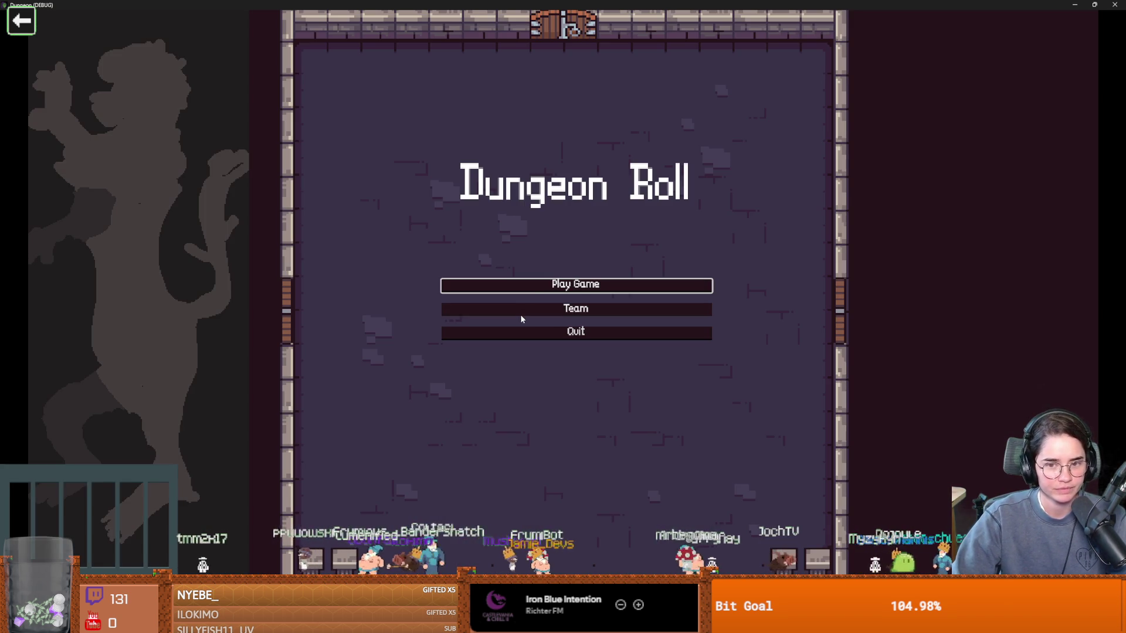
Step: Start a new game as the Warrior and open the dungeon map
{"action": "left_click", "coordinate": [515, 281]}
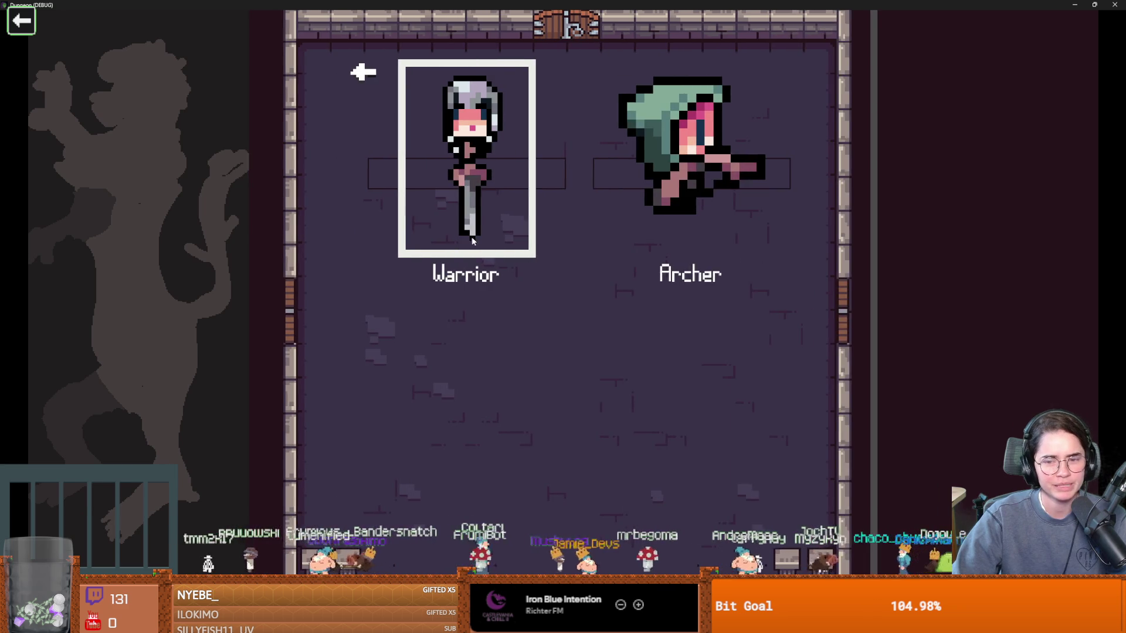
{"action": "left_click", "coordinate": [470, 237]}
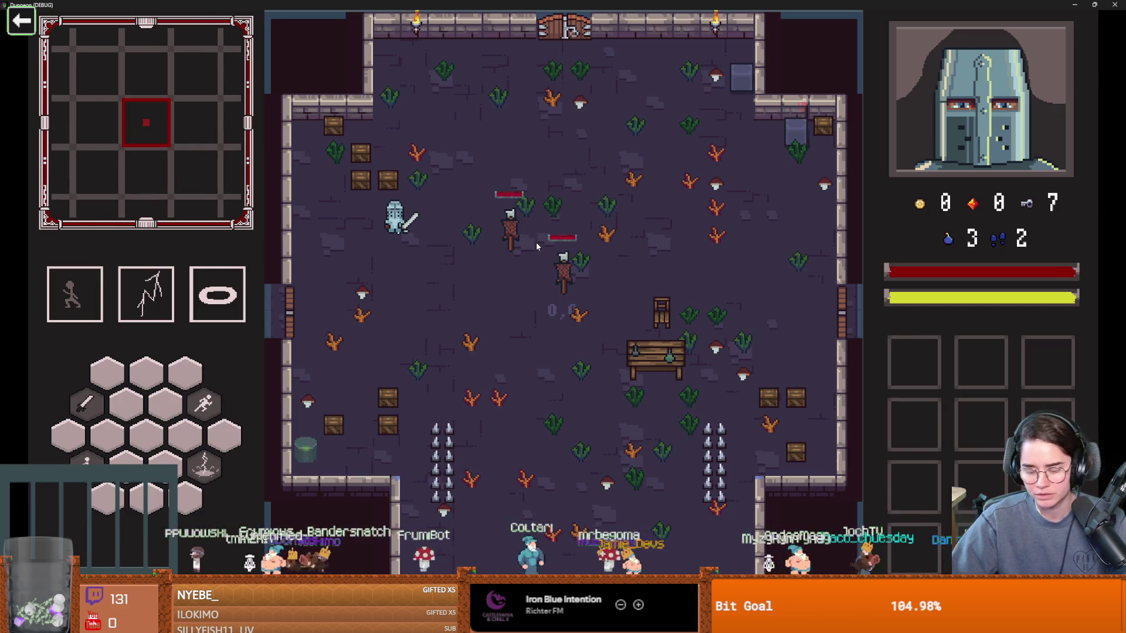
{"action": "key", "text": "m"}
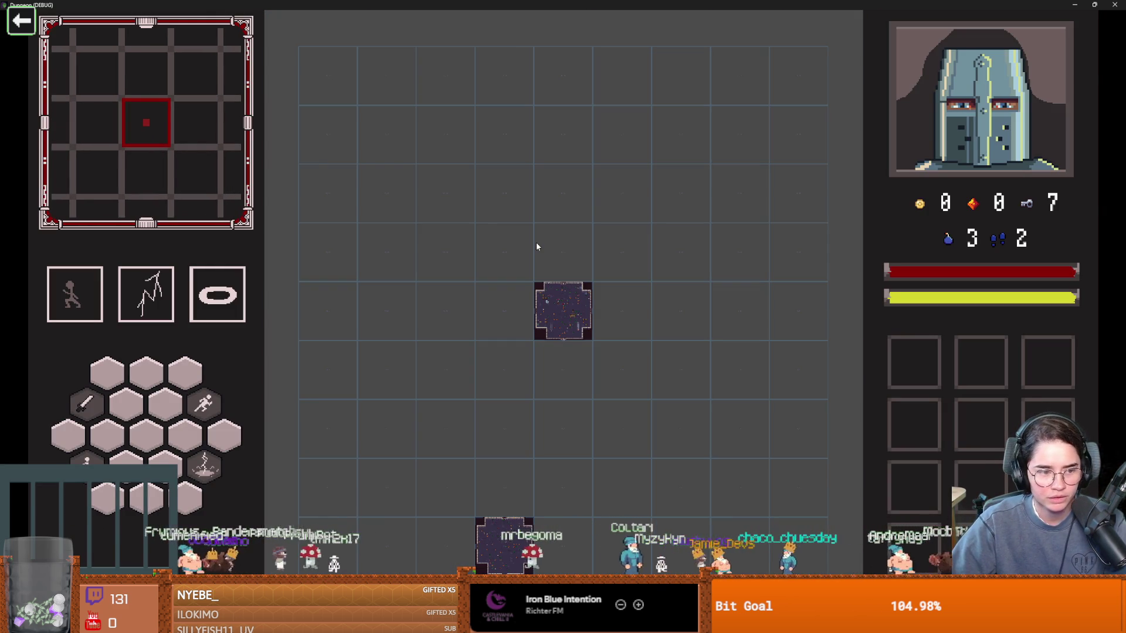
Step: Run tp_to_before_boss from the debug console, then walk and dash down into the boss room
{"action": "key", "text": "grave"}
{"action": "type", "text": "tp"}
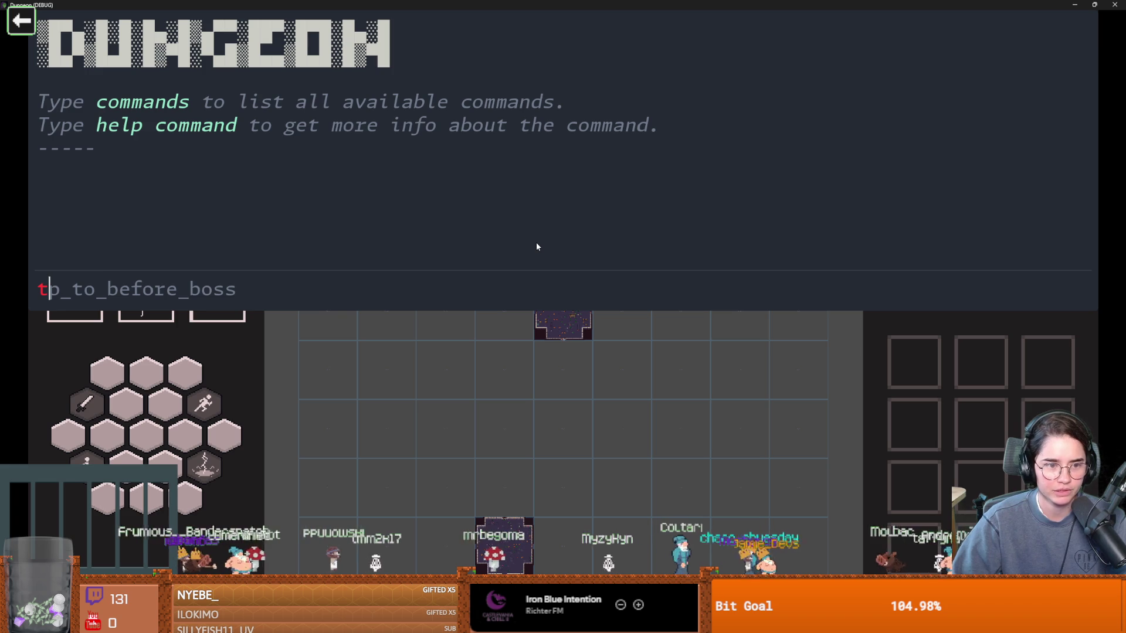
{"action": "key", "text": "Tab"}
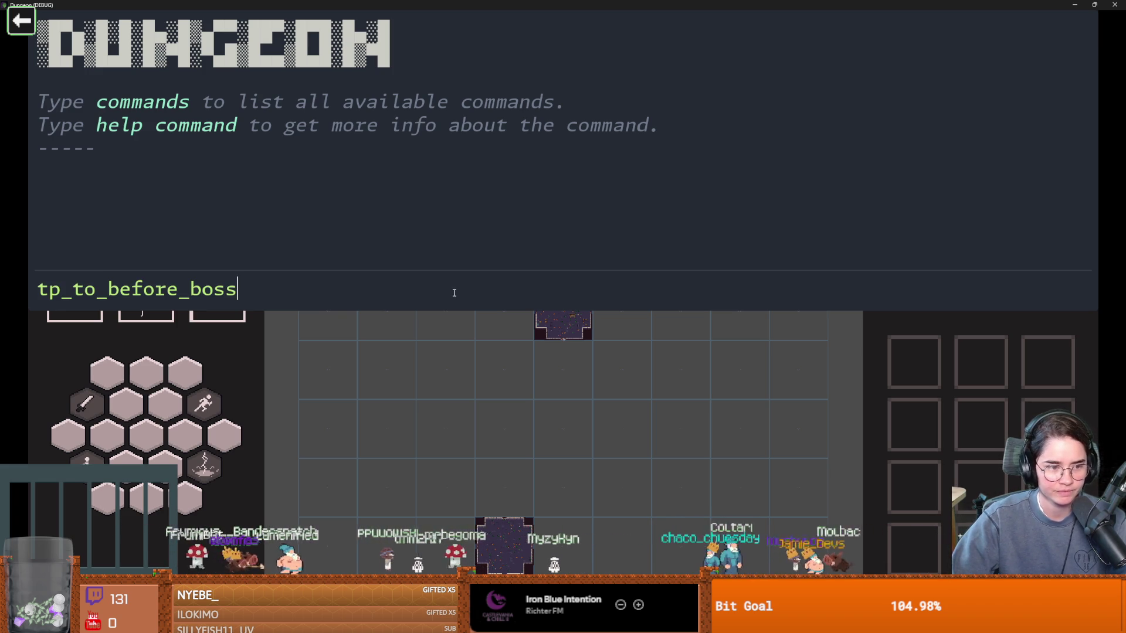
{"action": "key", "text": "Return"}
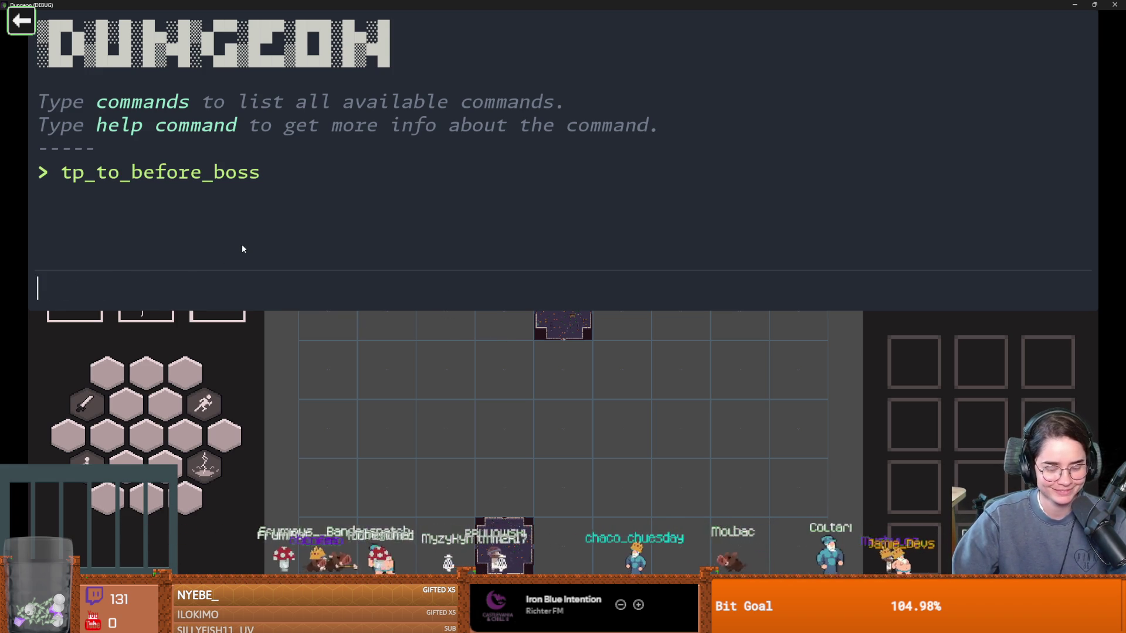
{"action": "key", "text": "grave"}
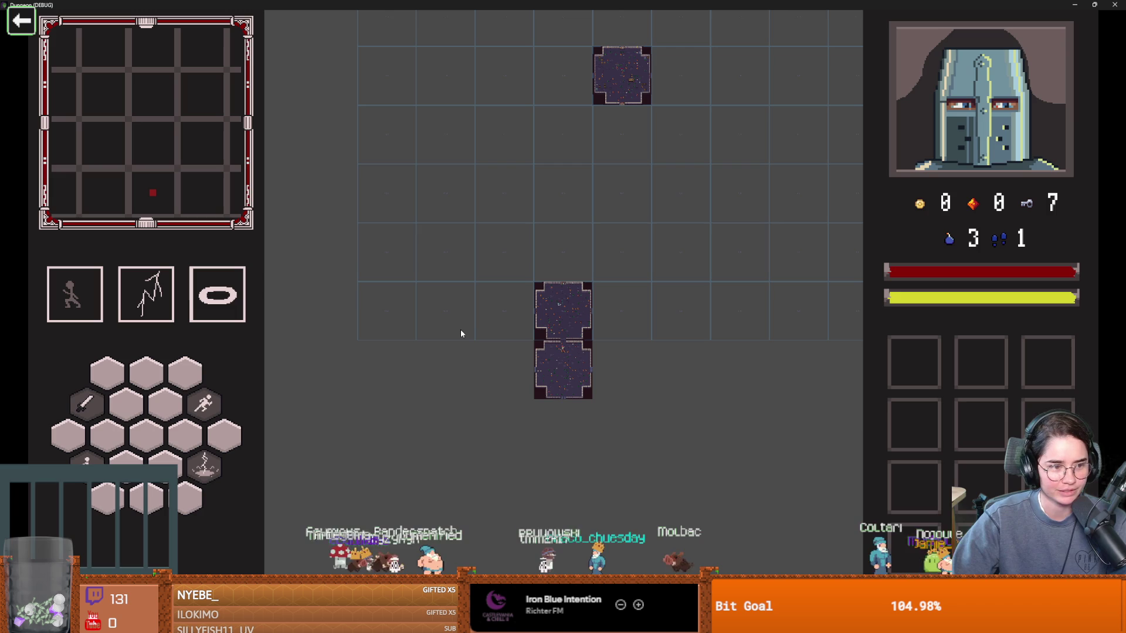
{"action": "key", "text": "grave"}
{"action": "key", "text": "grave"}
{"action": "key", "text": "m"}
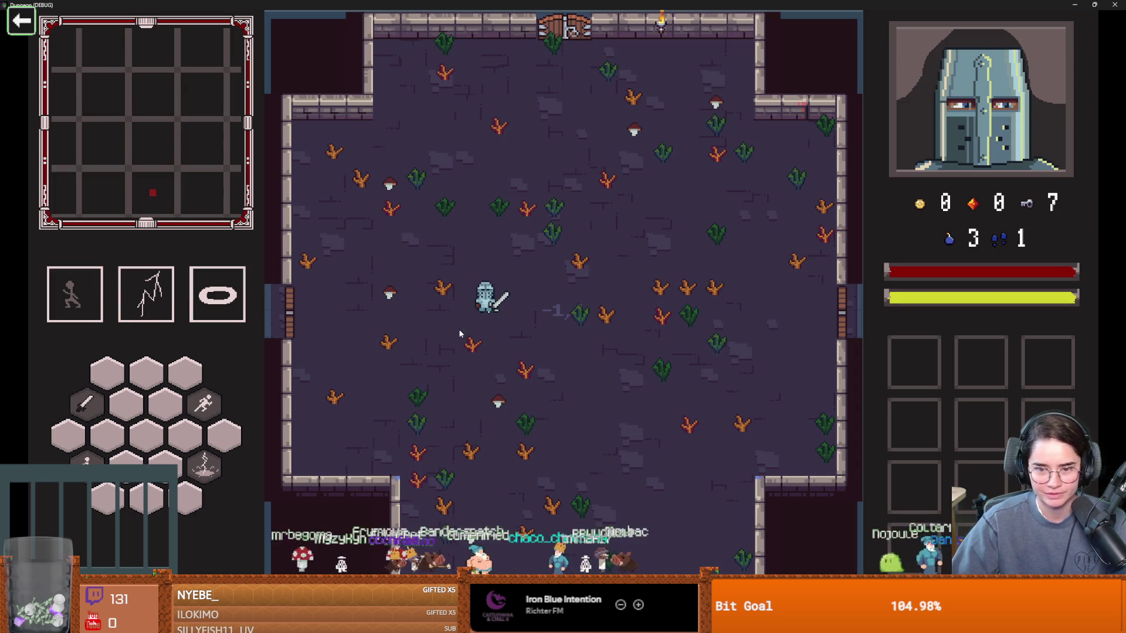
{"action": "key", "text": "s"}
{"action": "key", "text": "space"}
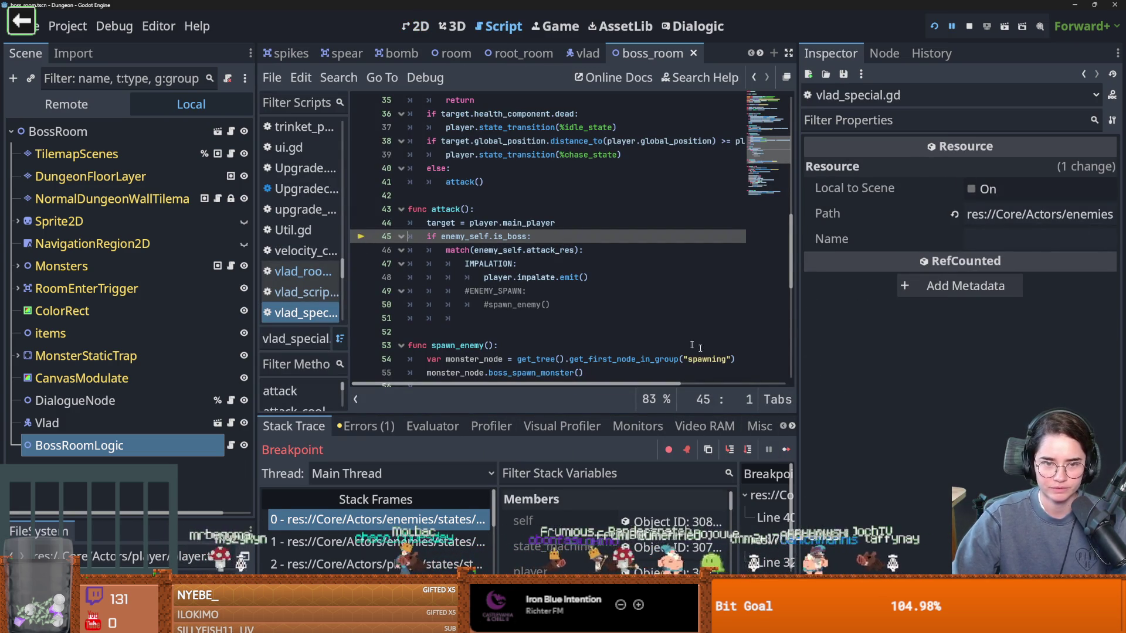
Step: Resume the game past the line-45 breakpoint, then shrink and close the game window
{"action": "left_click", "coordinate": [784, 449]}
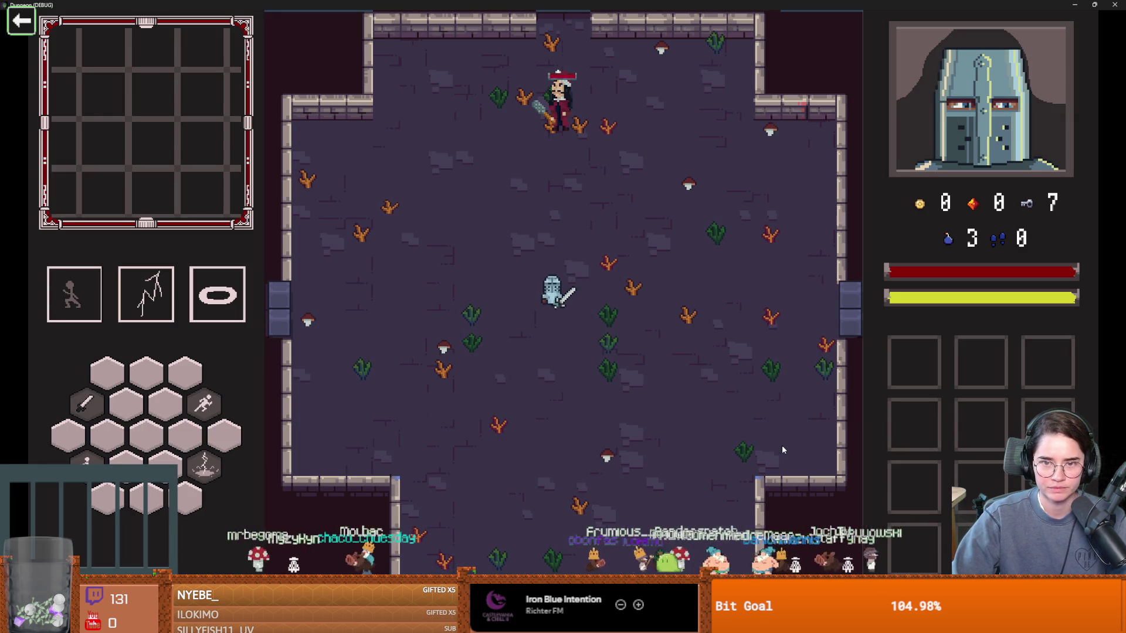
{"action": "key", "text": "super+Down"}
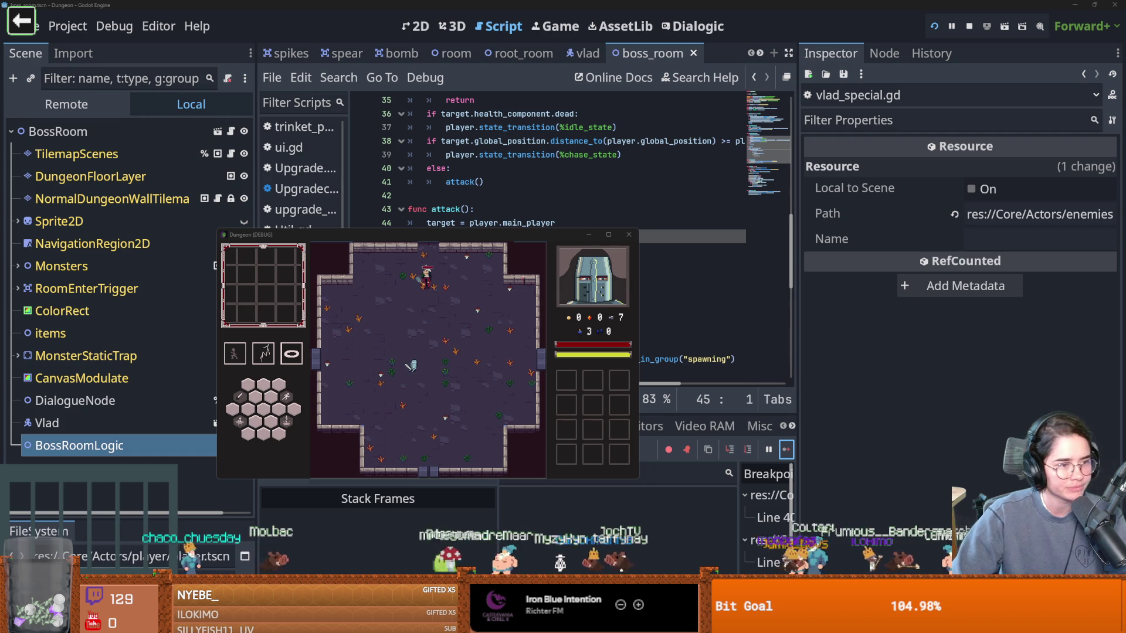
{"action": "left_click", "coordinate": [628, 235]}
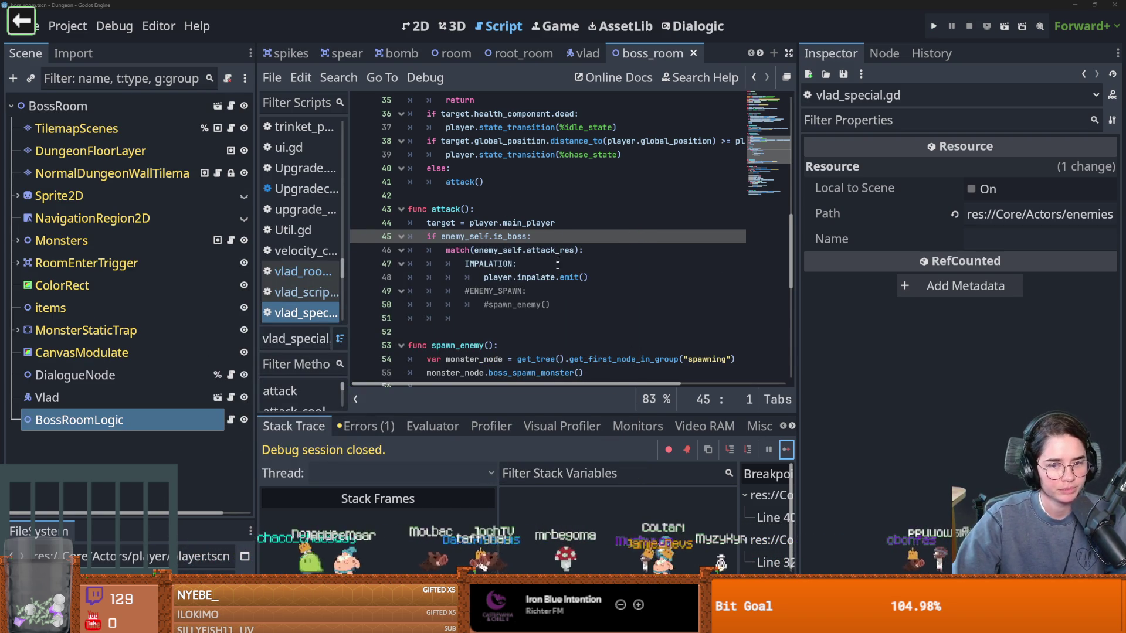
Step: Scroll vlad_special.gd to review the attack() function's is_boss check at line 45
{"action": "scroll", "coordinate": [507, 279], "scroll_direction": "up", "scroll_amount": 1}
{"action": "scroll", "coordinate": [531, 285], "scroll_direction": "down", "scroll_amount": 1}
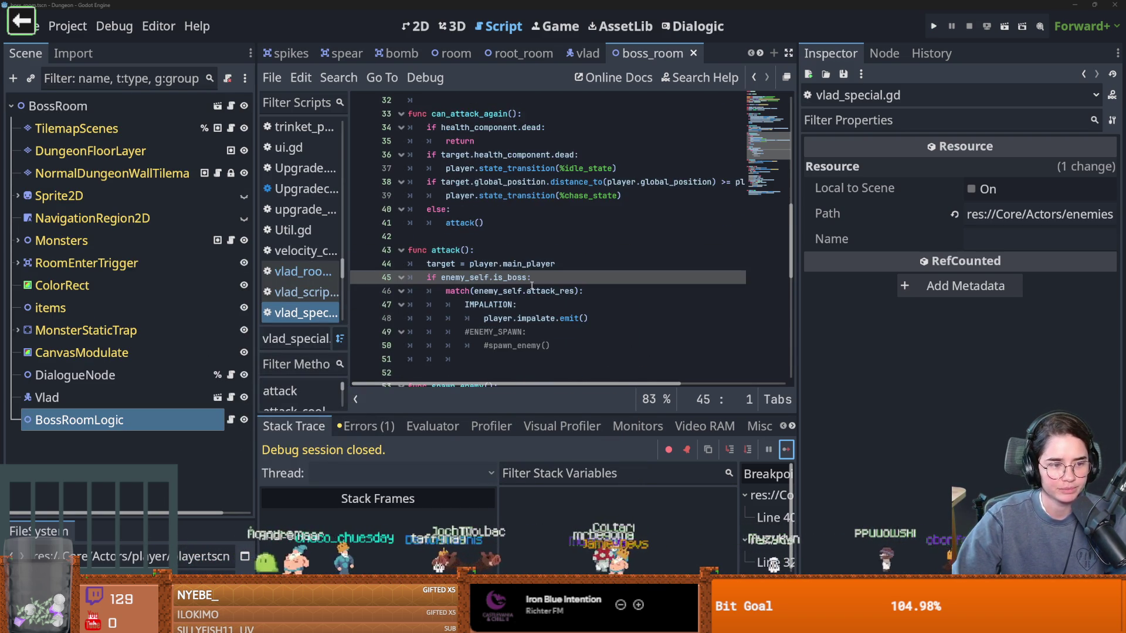
{"action": "scroll", "coordinate": [531, 285], "scroll_direction": "down", "scroll_amount": 1}
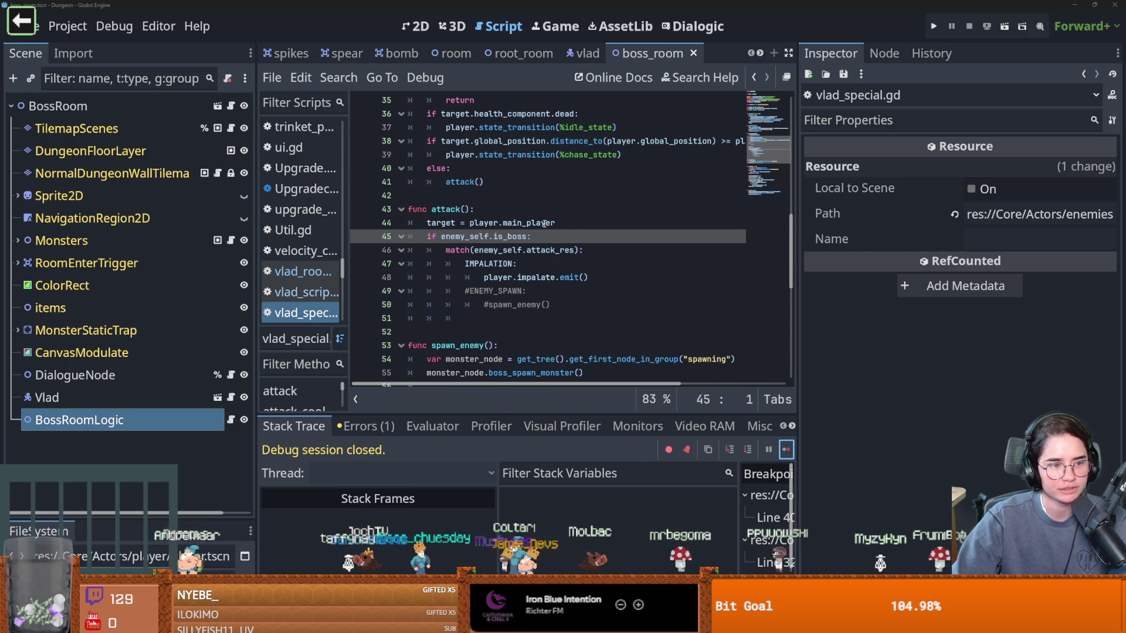
{"action": "scroll", "coordinate": [584, 311], "scroll_direction": "up", "scroll_amount": 1}
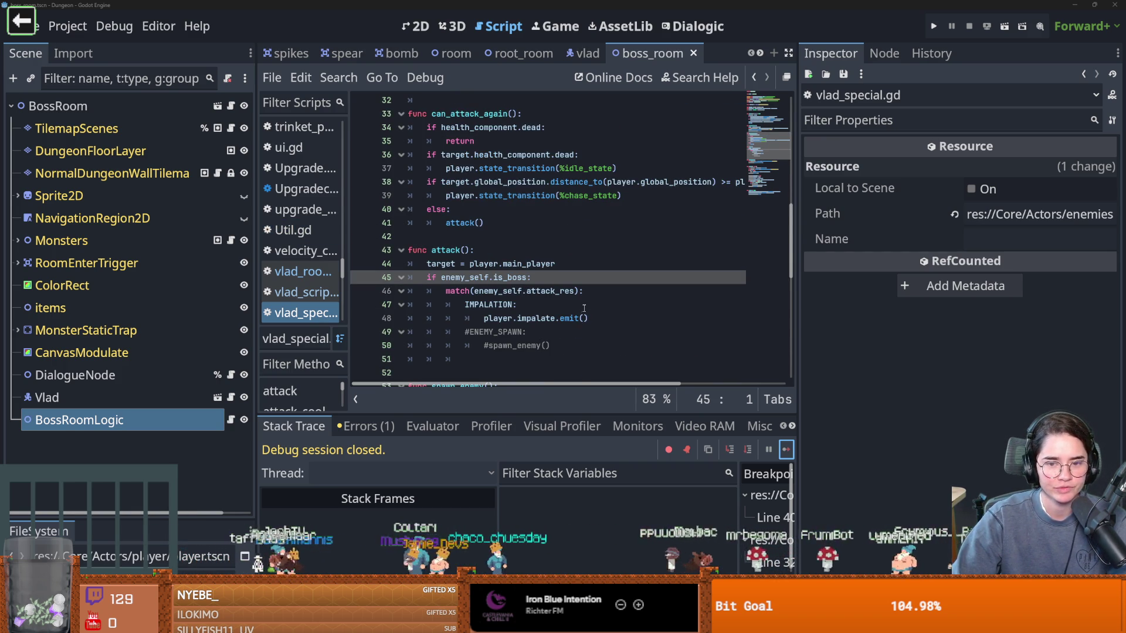
Step: Add a print debug line above the set_cell call in vlad_room_logic.gd and save the script
{"action": "left_click", "coordinate": [230, 420]}
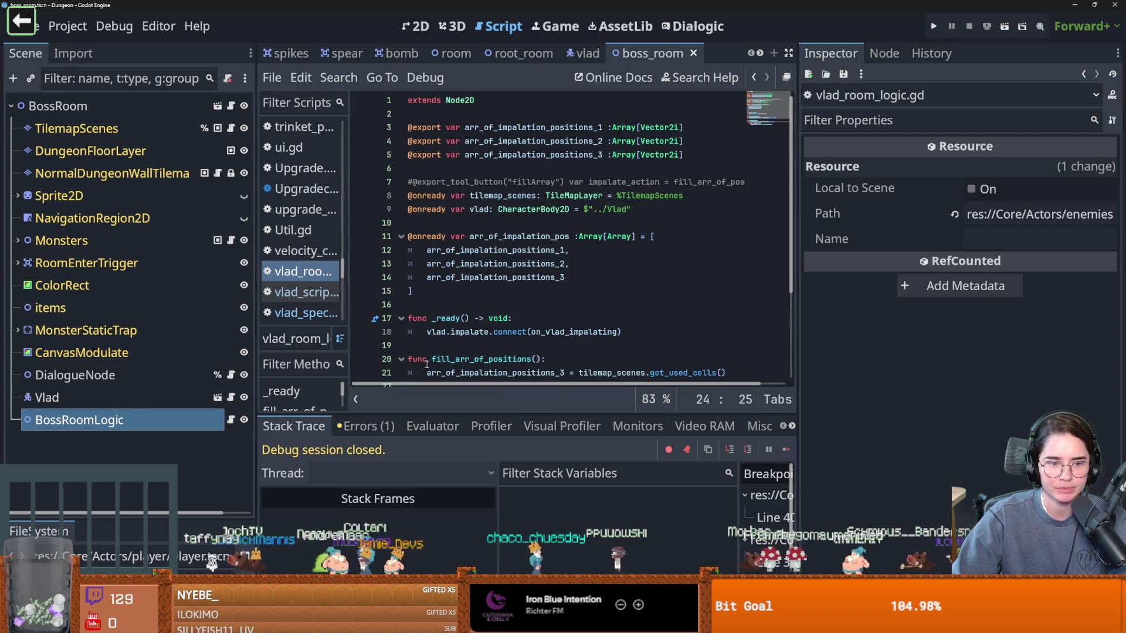
{"action": "scroll", "coordinate": [444, 366], "scroll_direction": "down", "scroll_amount": 3}
{"action": "left_click", "coordinate": [486, 305]}
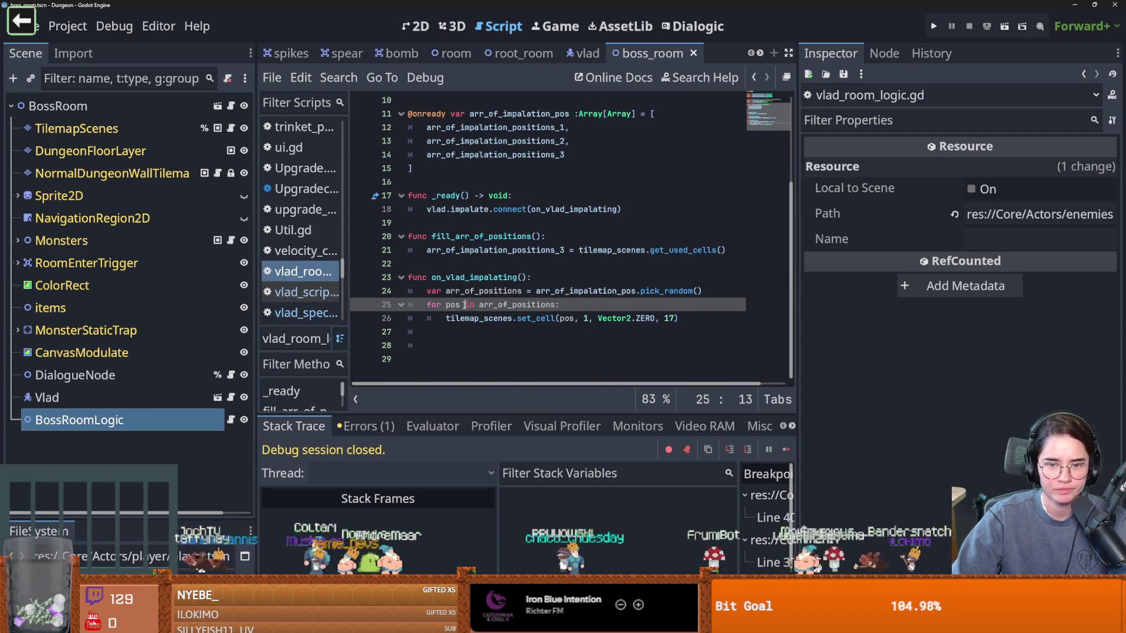
{"action": "double_click", "coordinate": [498, 318]}
{"action": "left_click", "coordinate": [534, 320]}
{"action": "left_click", "coordinate": [565, 319]}
{"action": "mouse_move", "coordinate": [567, 318]}
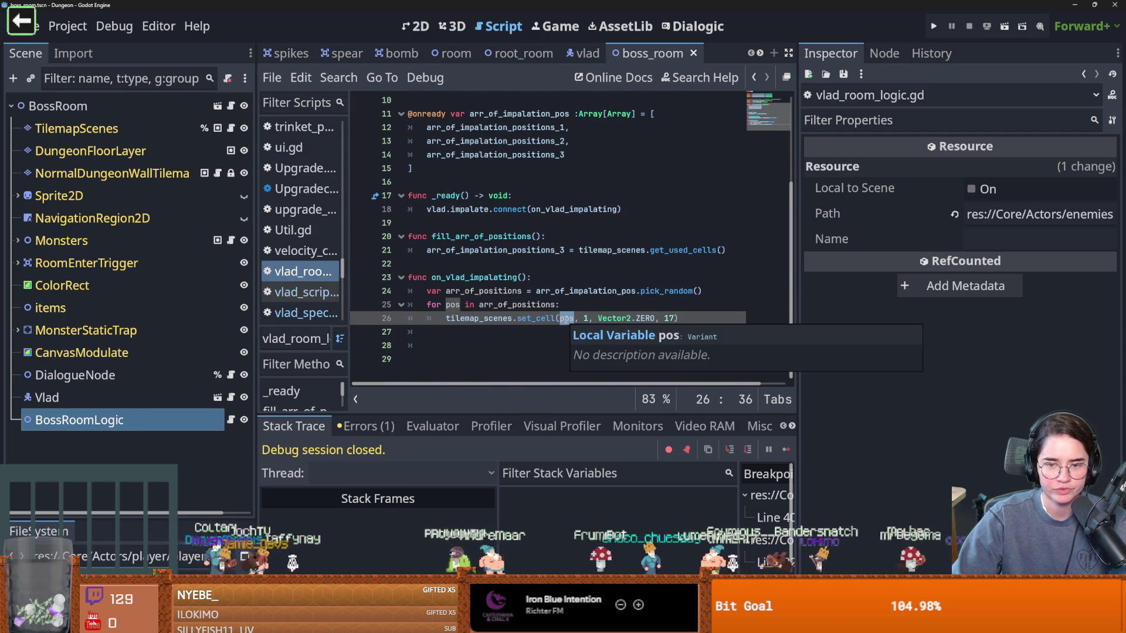
{"action": "key", "text": "ctrl+shift+Return"}
{"action": "type", "text": "pr"}
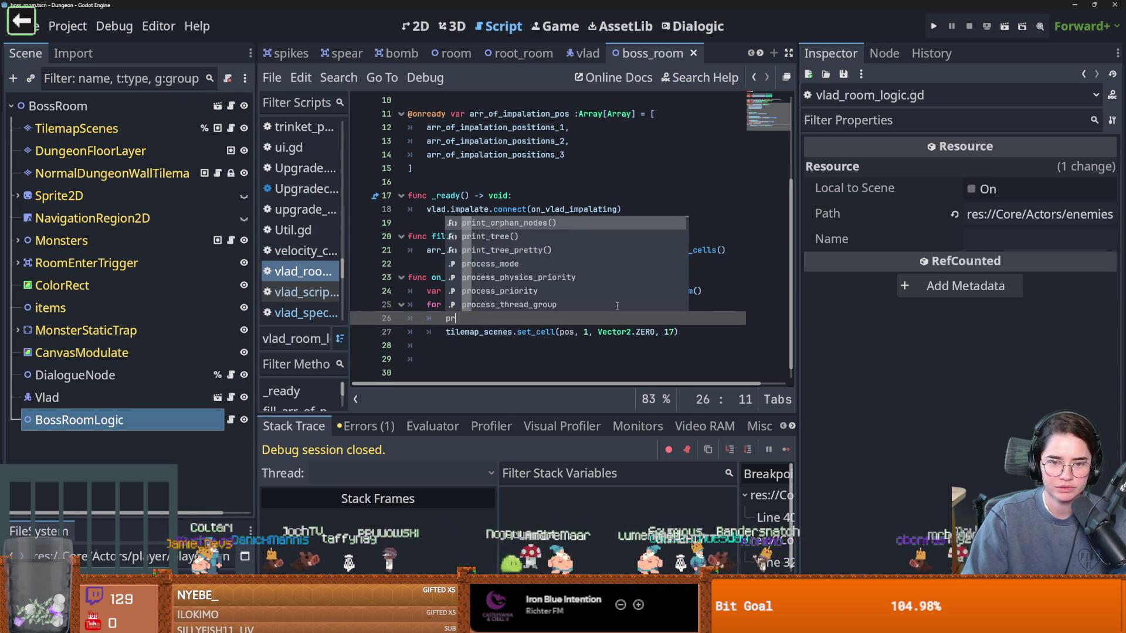
{"action": "key", "text": "BackSpace"}
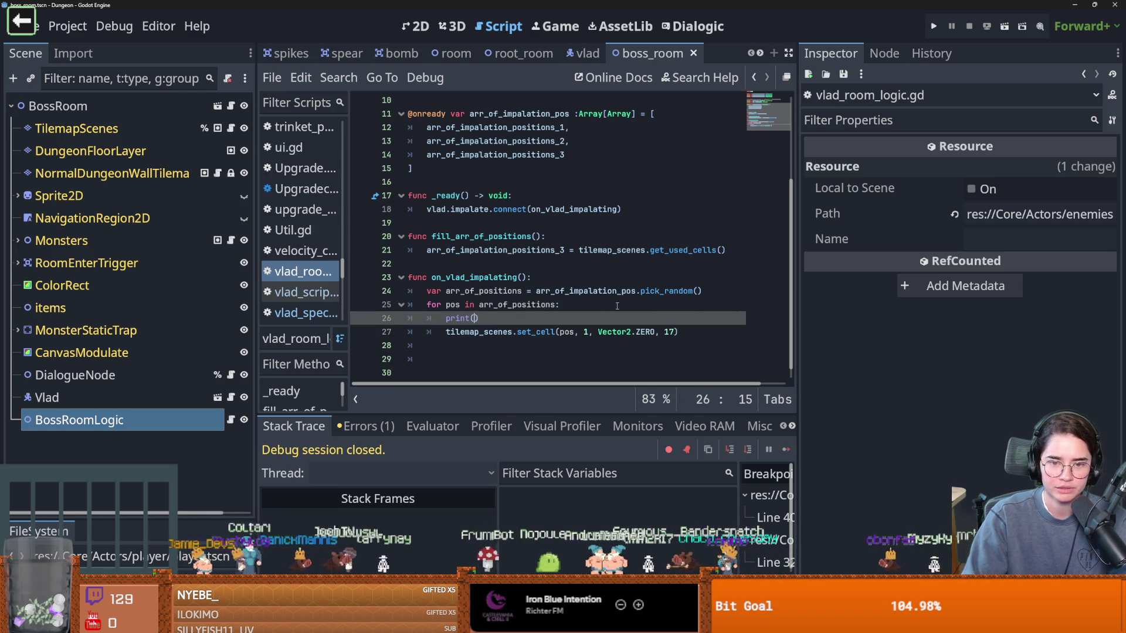
{"action": "type", "text": "\"p"}
{"action": "key", "text": "ctrl+s"}
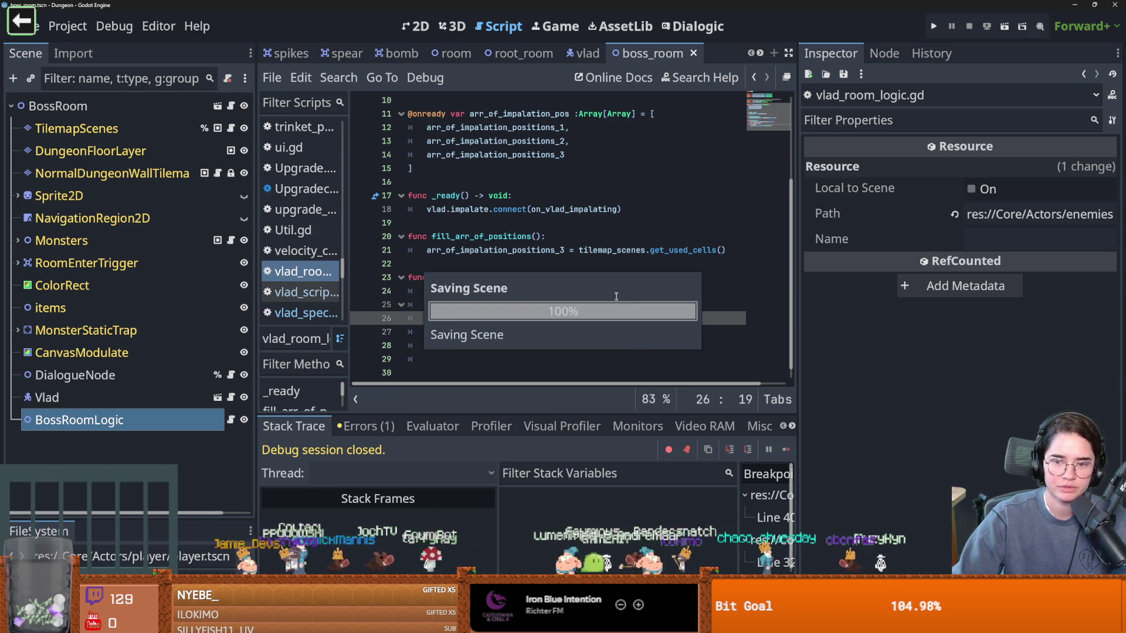
{"action": "left_click", "coordinate": [613, 291]}
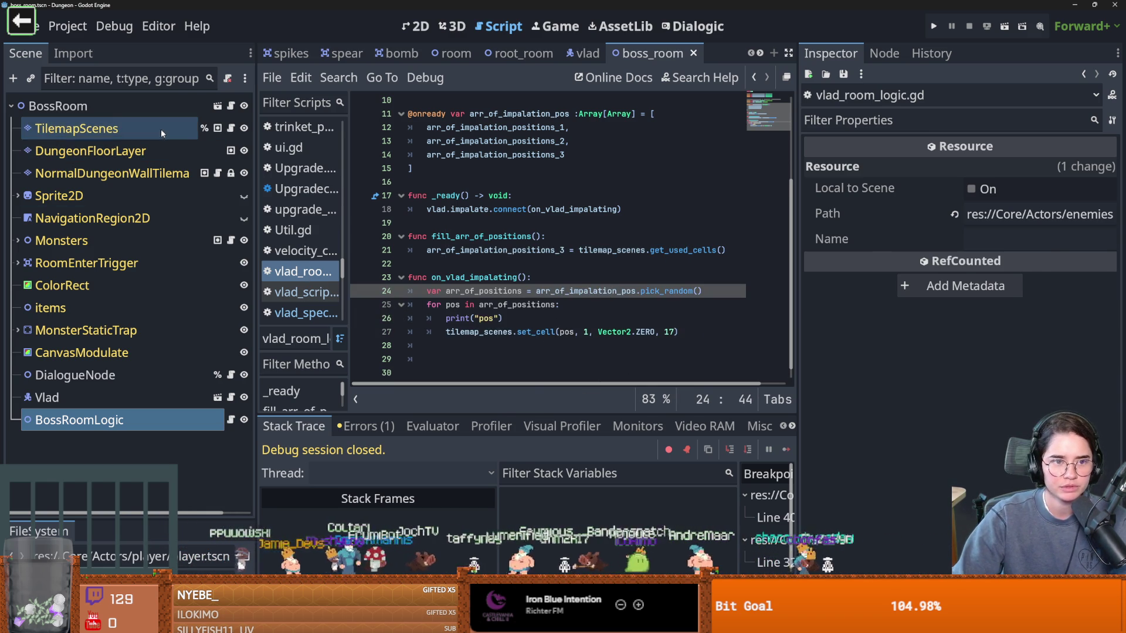
Step: Set TilemapScenes' Null Spaces to 500, save boss_room, and relaunch the game
{"action": "left_click", "coordinate": [161, 129]}
{"action": "scroll", "coordinate": [408, 235], "scroll_direction": "down", "scroll_amount": 2}
{"action": "scroll", "coordinate": [409, 235], "scroll_direction": "down", "scroll_amount": 2}
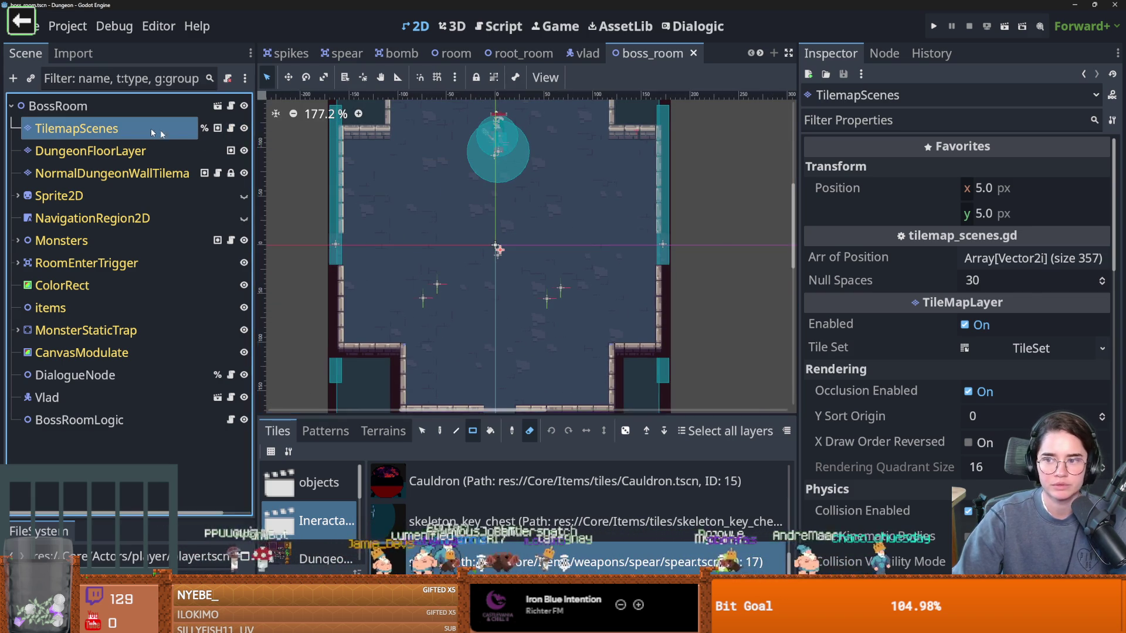
{"action": "left_click", "coordinate": [1030, 281]}
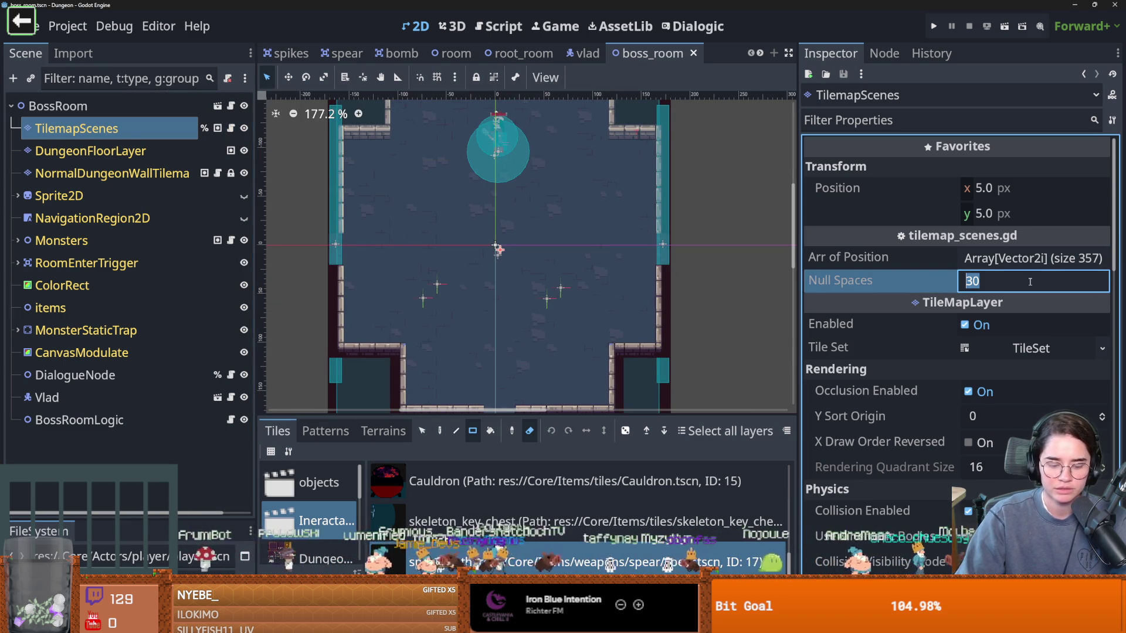
{"action": "type", "text": "500"}
{"action": "key", "text": "Return"}
{"action": "key", "text": "ctrl+s"}
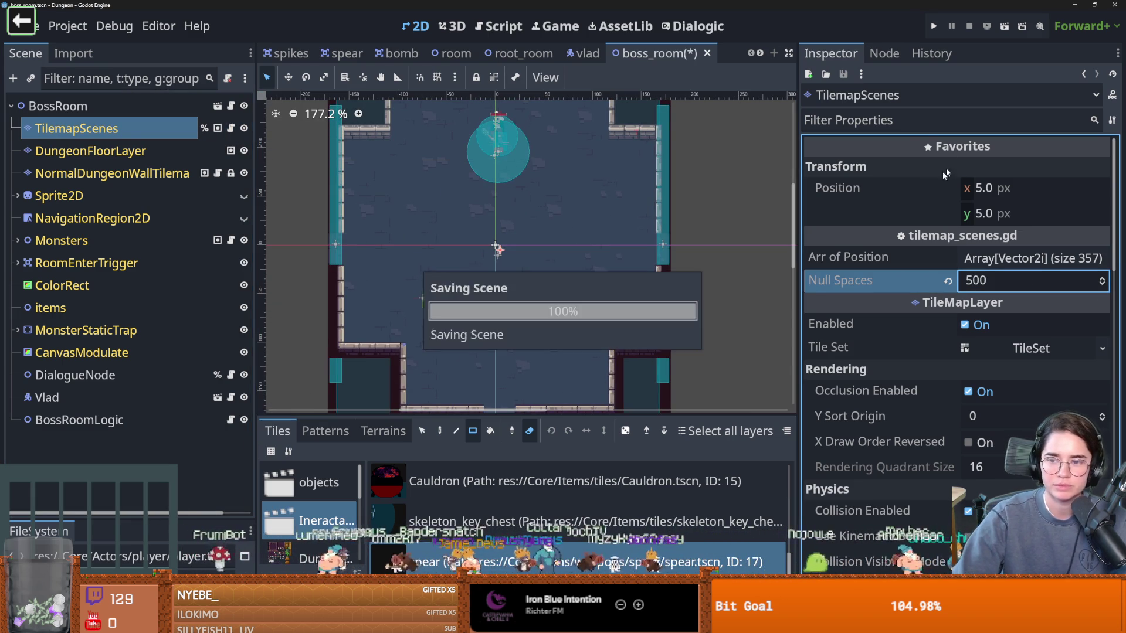
{"action": "left_click", "coordinate": [932, 26]}
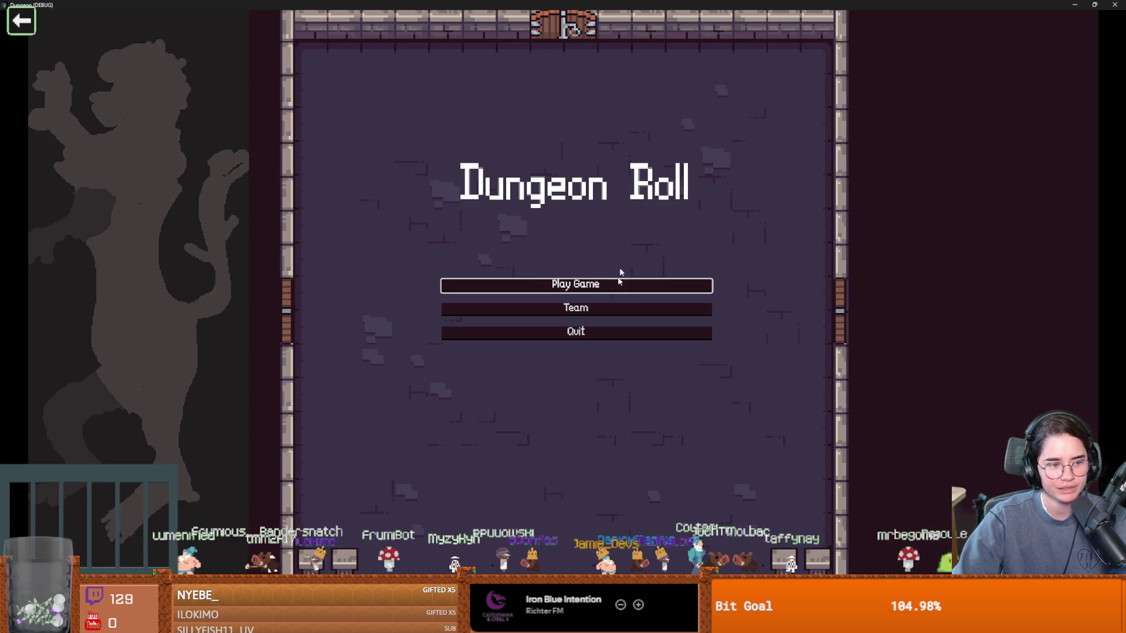
Step: Start a Warrior game and teleport with tp_to_before_boss from the debug console
{"action": "left_click", "coordinate": [616, 288]}
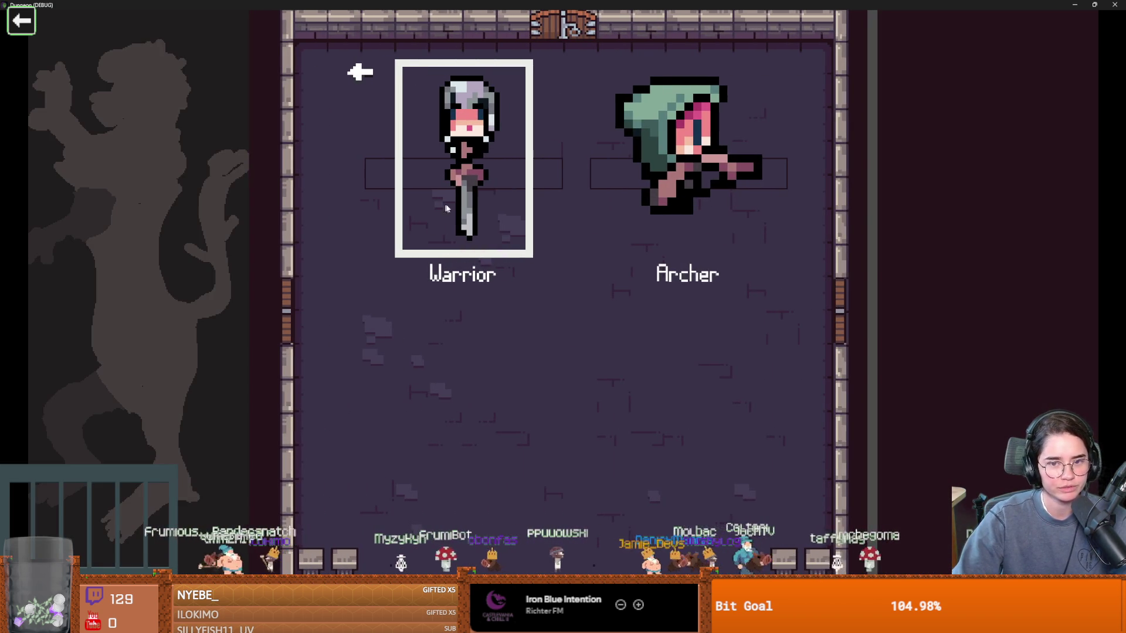
{"action": "left_click", "coordinate": [490, 206]}
{"action": "key", "text": "grave"}
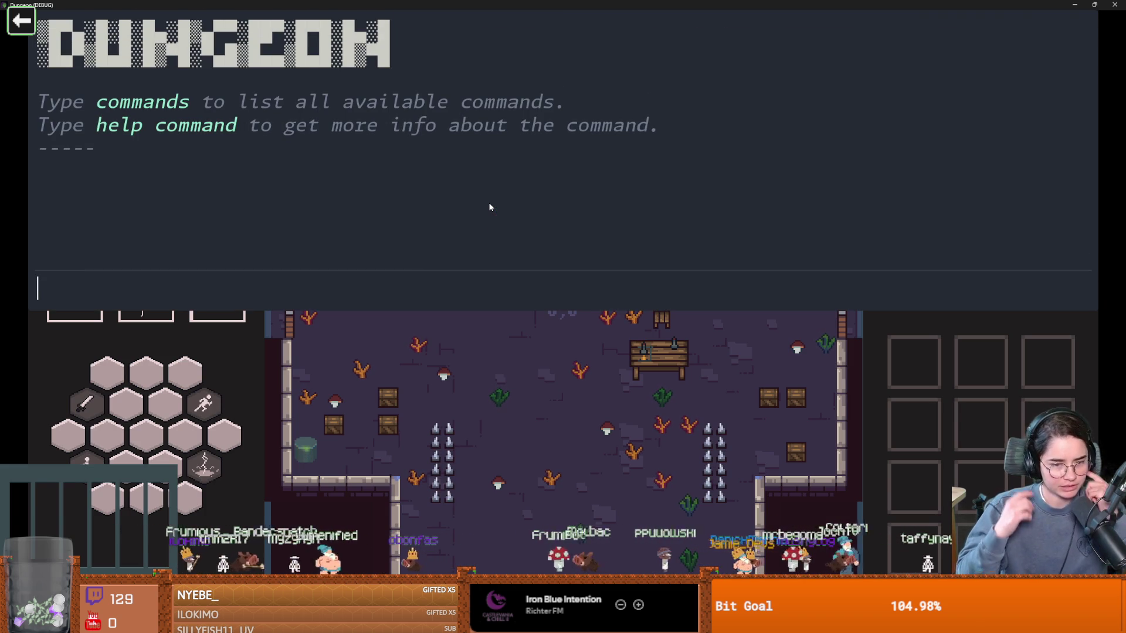
{"action": "type", "text": "tp"}
{"action": "key", "text": "Tab"}
{"action": "key", "text": "Return"}
{"action": "key", "text": "grave"}
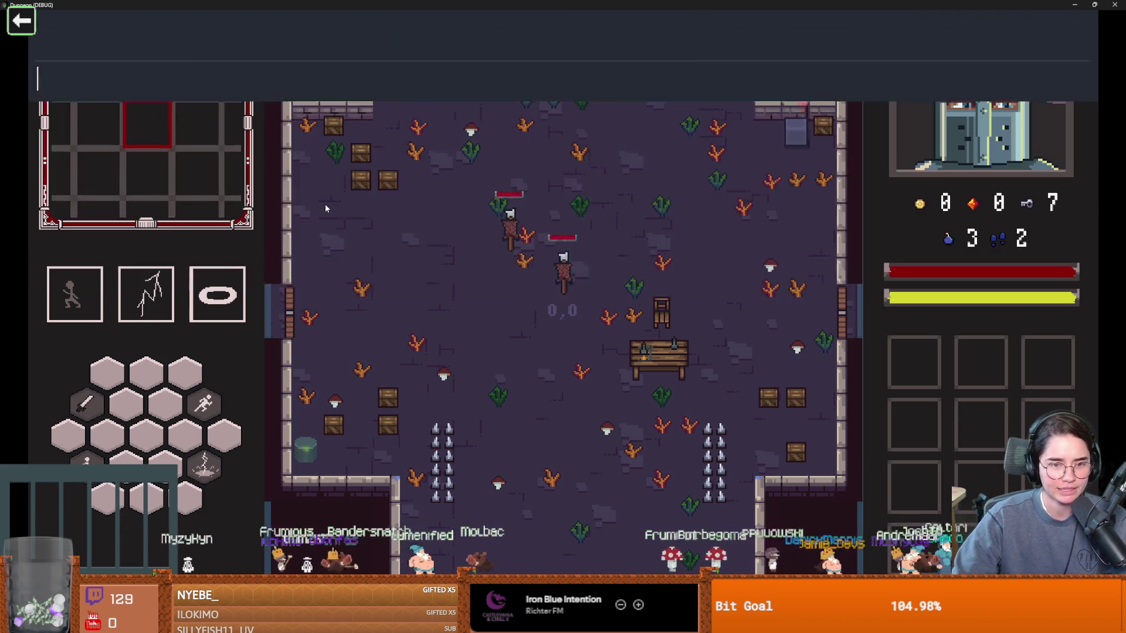
Step: Walk and dash the knight through the right door into Vlad's room and dismiss his intro
{"action": "key", "text": "s"}
{"action": "key", "text": "space"}
{"action": "key", "text": "d"}
{"action": "key", "text": "w"}
{"action": "key", "text": "d"}
{"action": "key", "text": "space"}
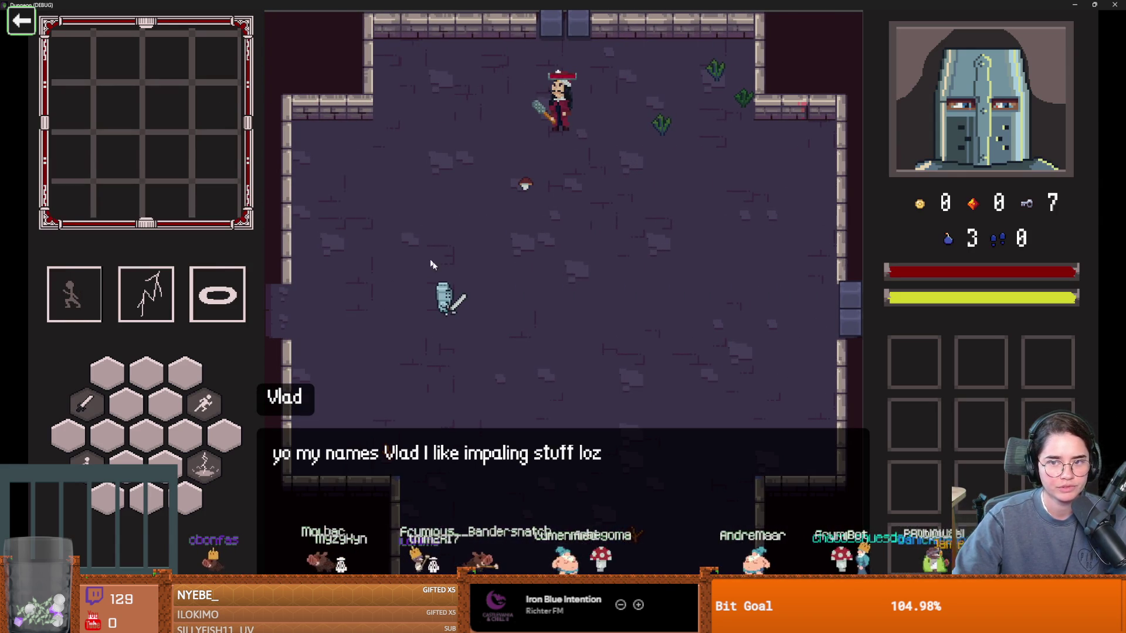
{"action": "left_click", "coordinate": [508, 477]}
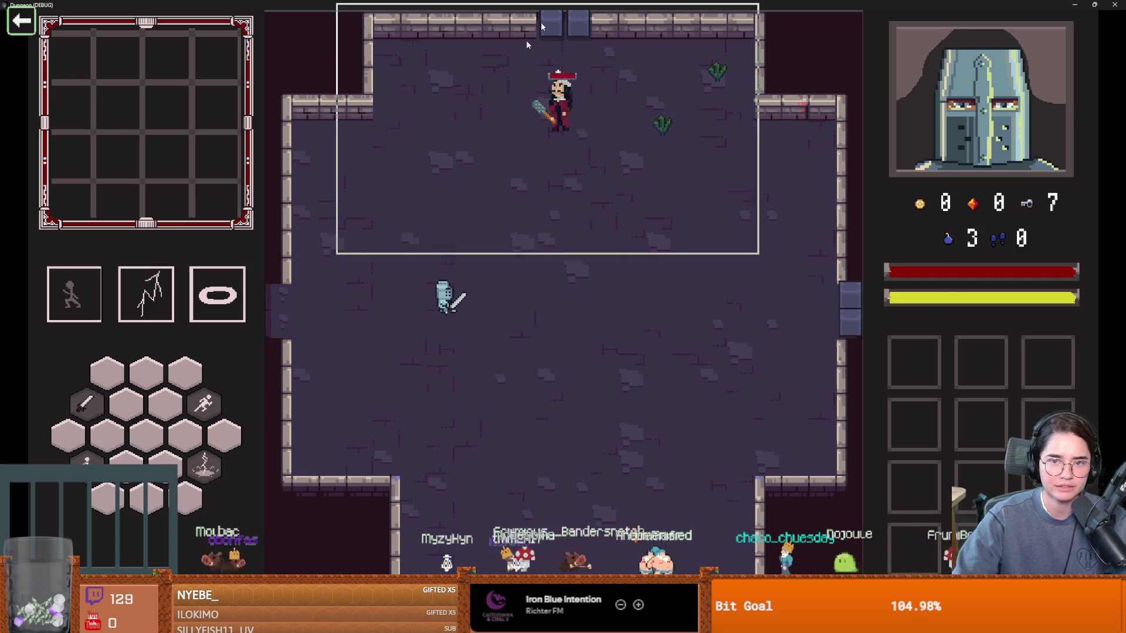
Step: Close the game window and return to line 26 of vlad_room_logic.gd
{"action": "left_click", "coordinate": [1094, 5]}
{"action": "left_click", "coordinate": [596, 147]}
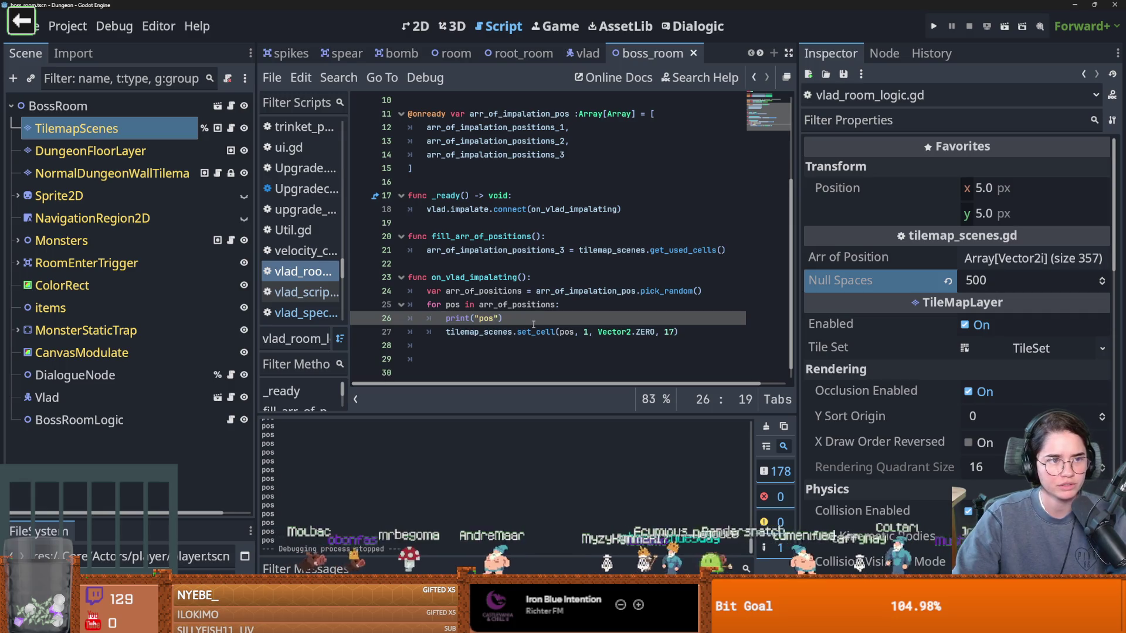
{"action": "key", "text": "Right"}
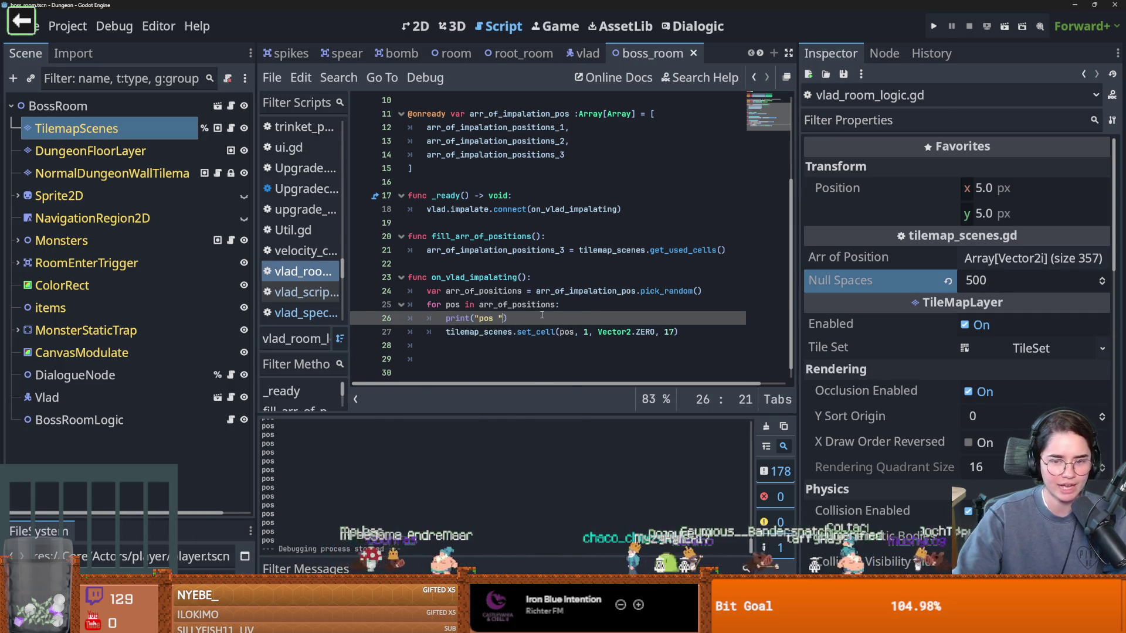
Step: Copy the loop variable pos into line 26 so it reads print("pos ", pos), and save
{"action": "type", "text": ","}
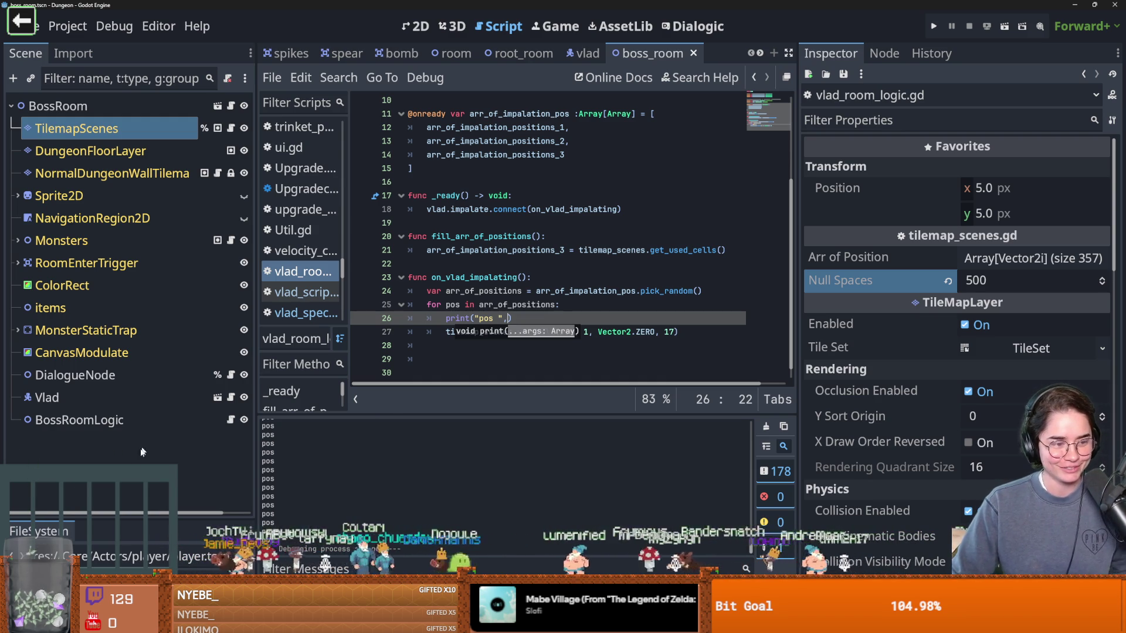
{"action": "left_click", "coordinate": [510, 318]}
{"action": "key", "text": "ctrl+s"}
{"action": "left_click", "coordinate": [510, 319]}
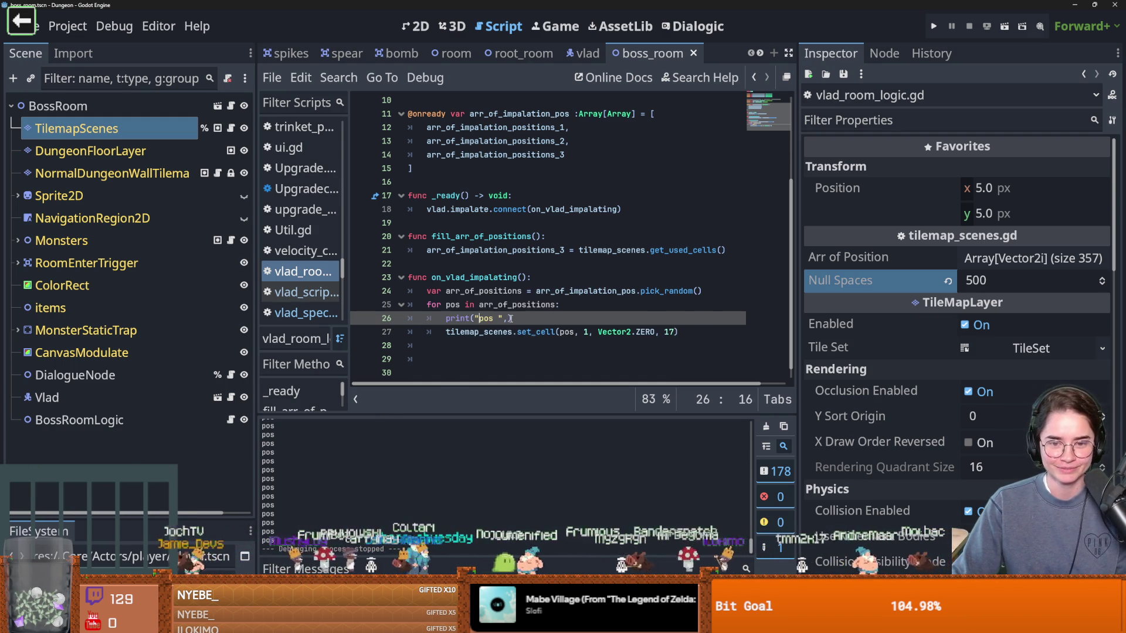
{"action": "double_click", "coordinate": [458, 306]}
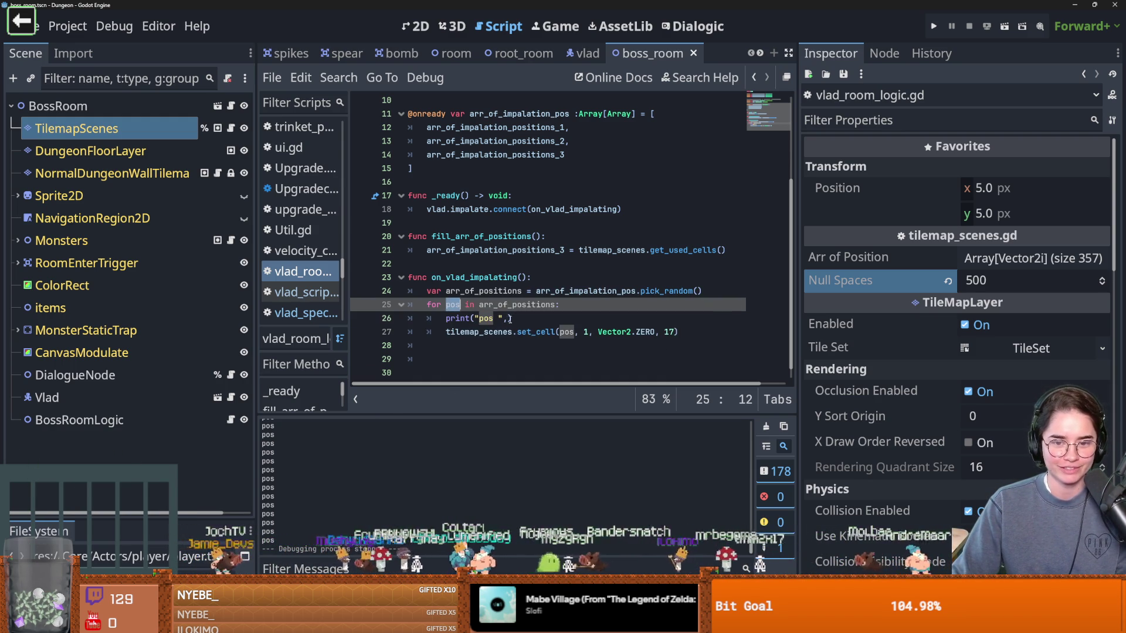
{"action": "key", "text": "ctrl+c"}
{"action": "left_click", "coordinate": [510, 318]}
{"action": "key", "text": "ctrl+v"}
{"action": "key", "text": "ctrl+s"}
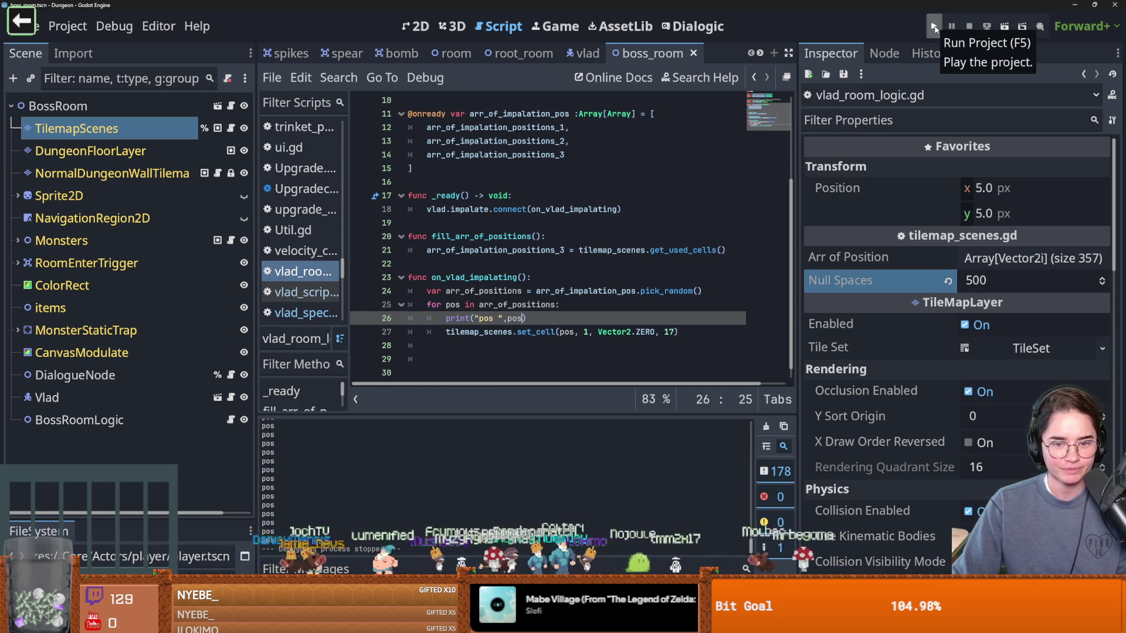
Step: Run the game, start as the Warrior, and execute tp_to_before_boss in the console
{"action": "left_click", "coordinate": [934, 28]}
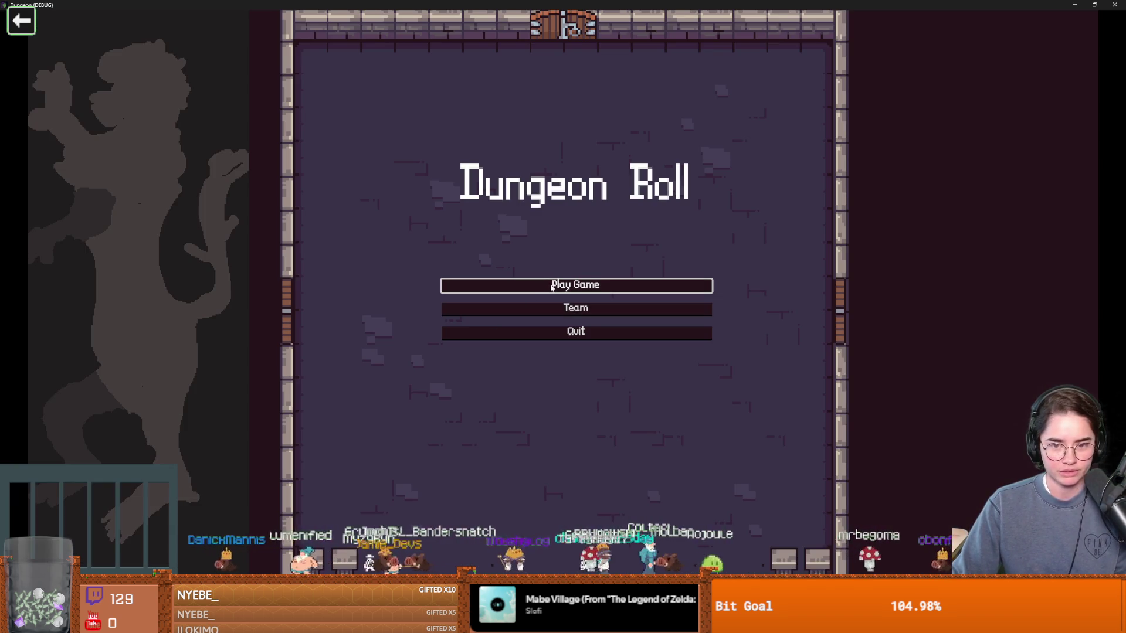
{"action": "left_click", "coordinate": [469, 285]}
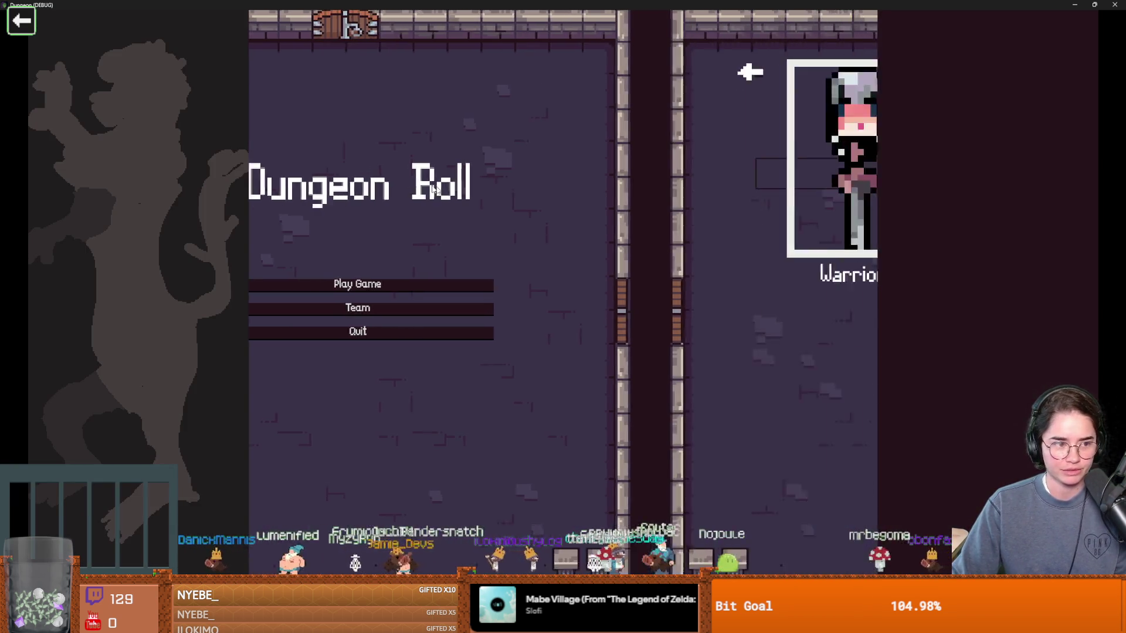
{"action": "left_click", "coordinate": [458, 282]}
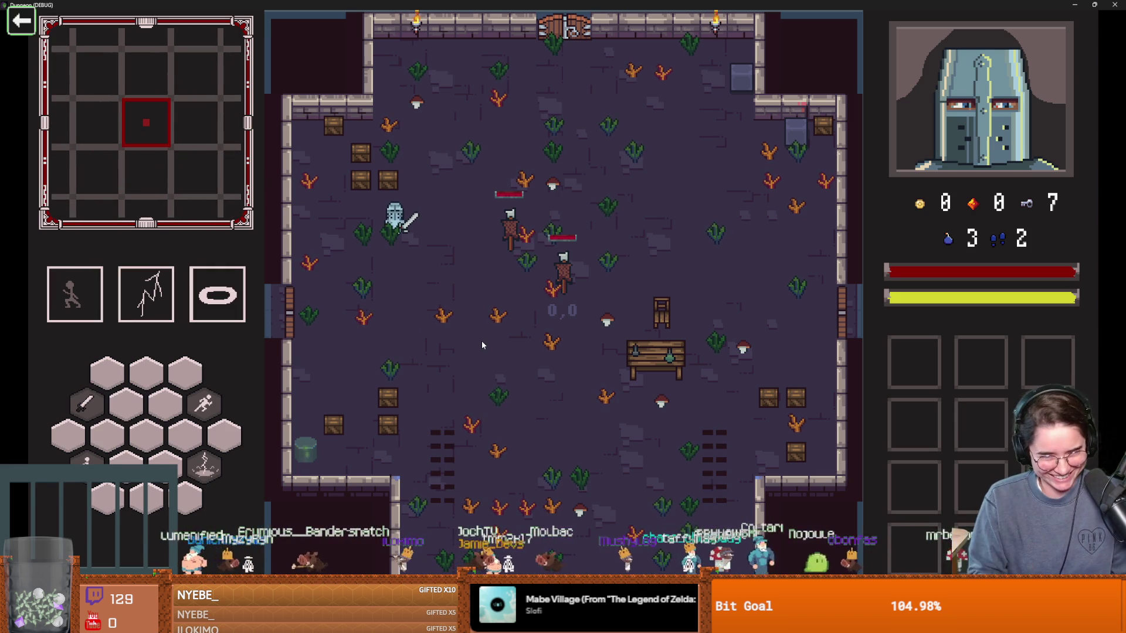
{"action": "key", "text": "grave"}
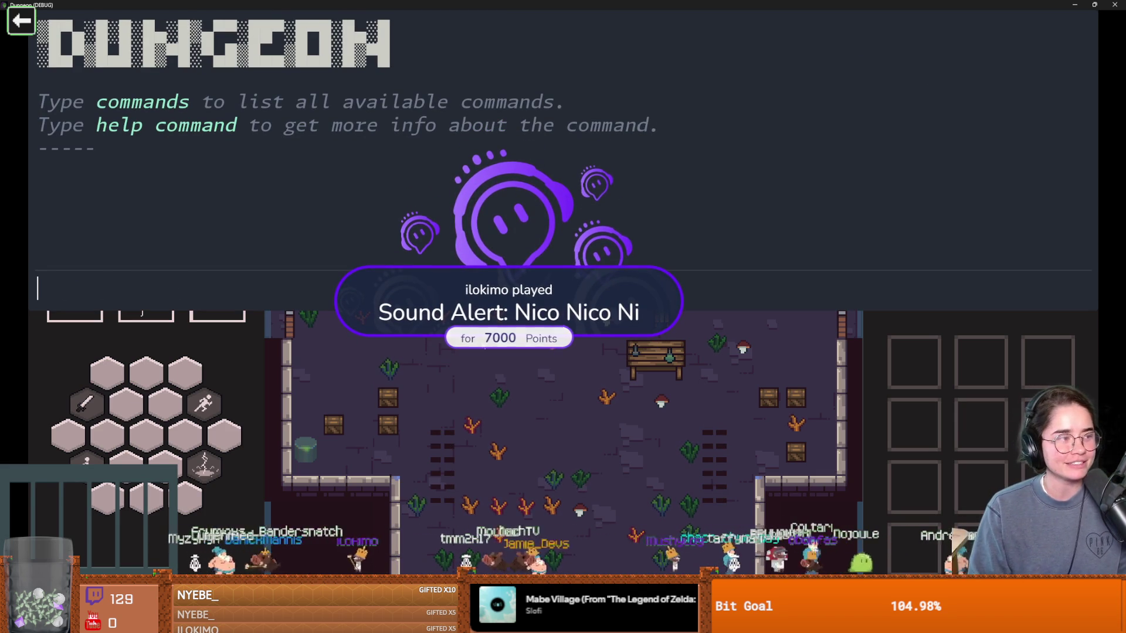
{"action": "type", "text": "tp"}
{"action": "key", "text": "Tab"}
{"action": "key", "text": "Return"}
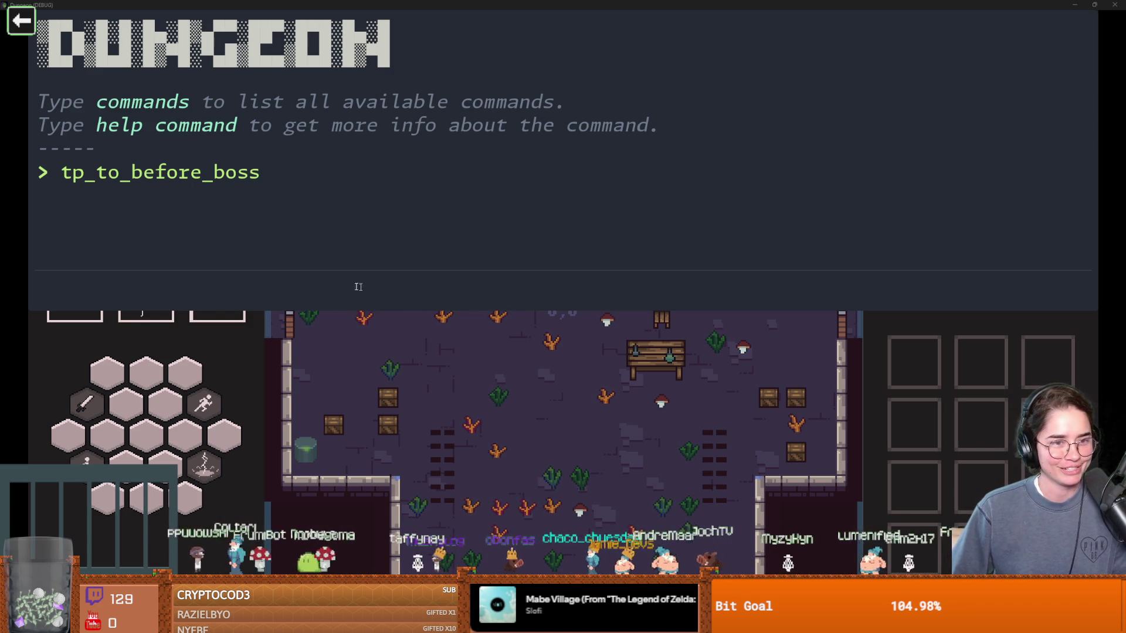
Step: Walk through the bottom exit into Vlad's room, dismiss his intro, and shrink the game window
{"action": "key", "text": "Escape"}
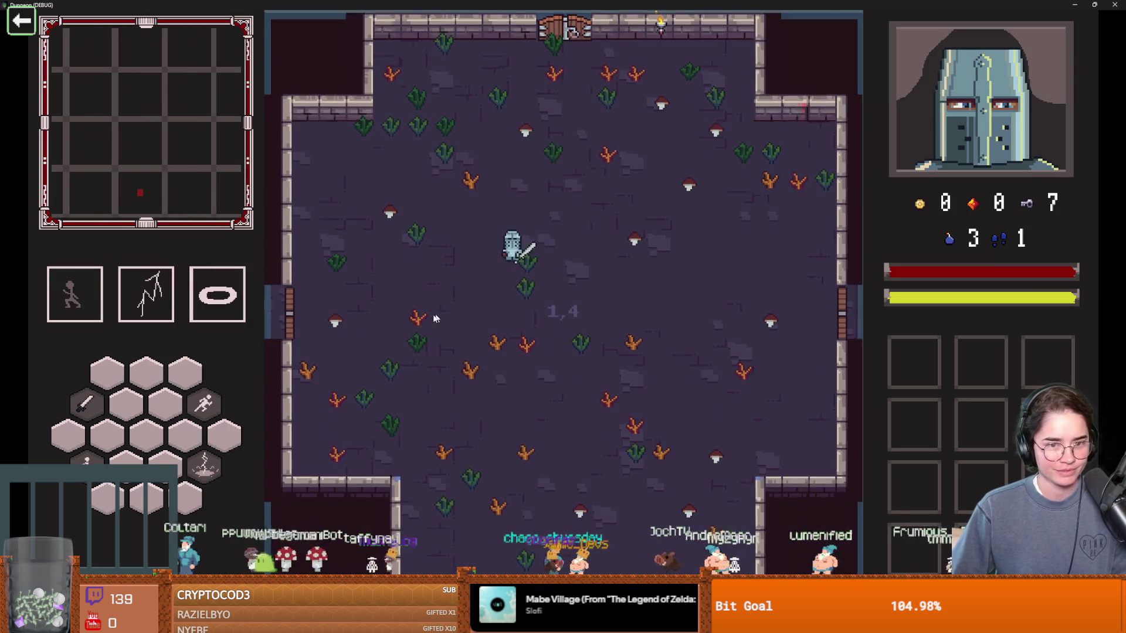
{"action": "key", "text": "s"}
{"action": "key", "text": "space"}
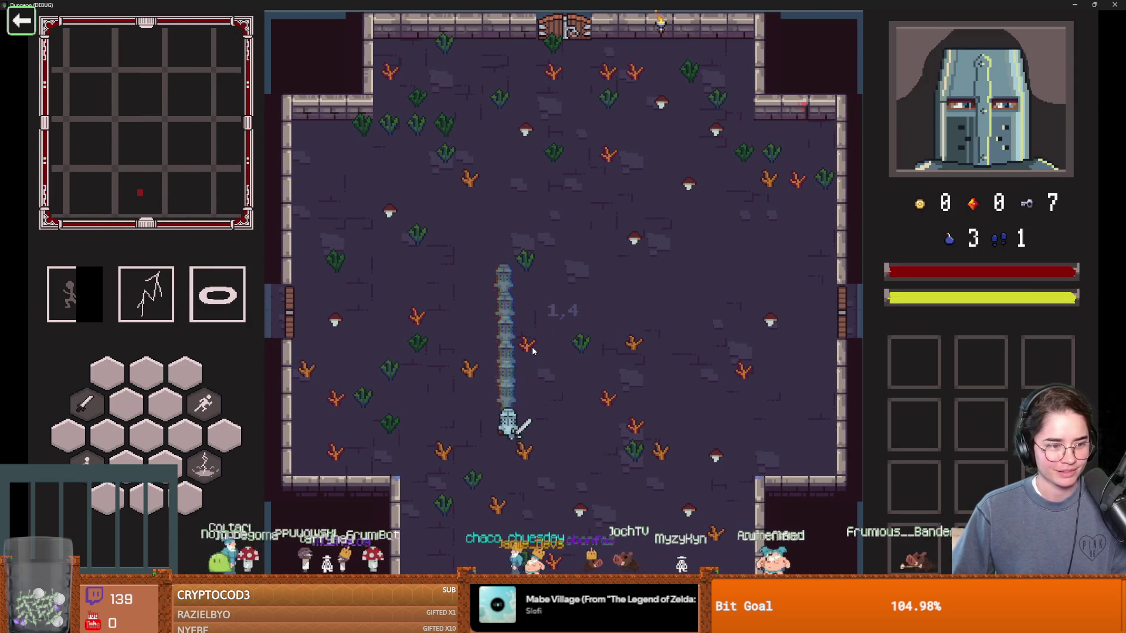
{"action": "key", "text": "w"}
{"action": "key", "text": "s"}
{"action": "key", "text": "s"}
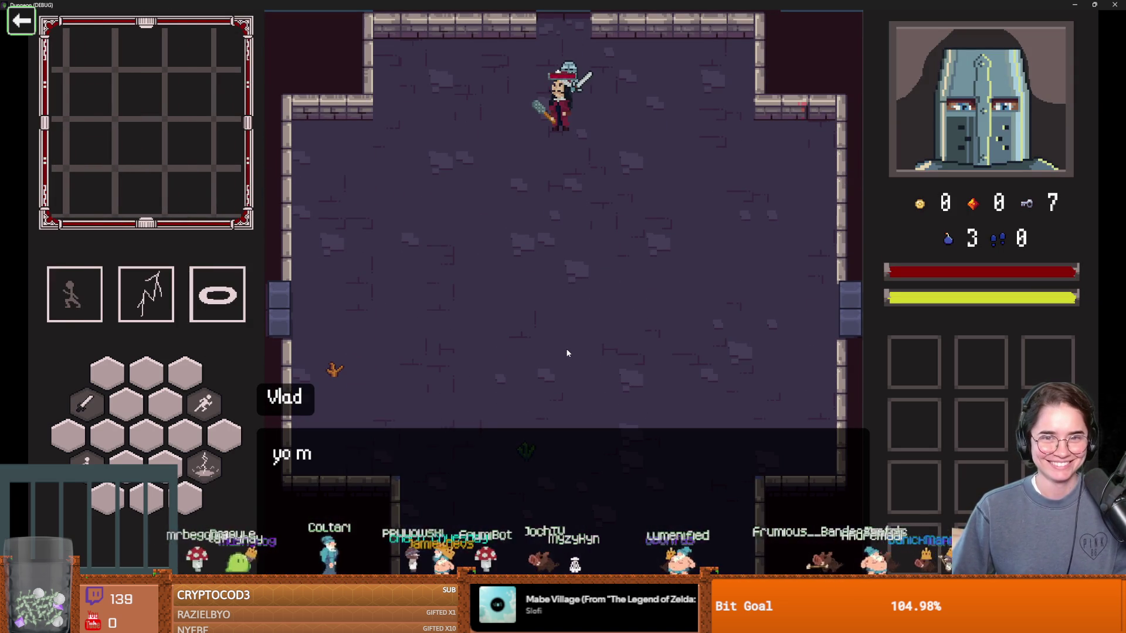
{"action": "left_click", "coordinate": [560, 337]}
{"action": "key", "text": "super+Down"}
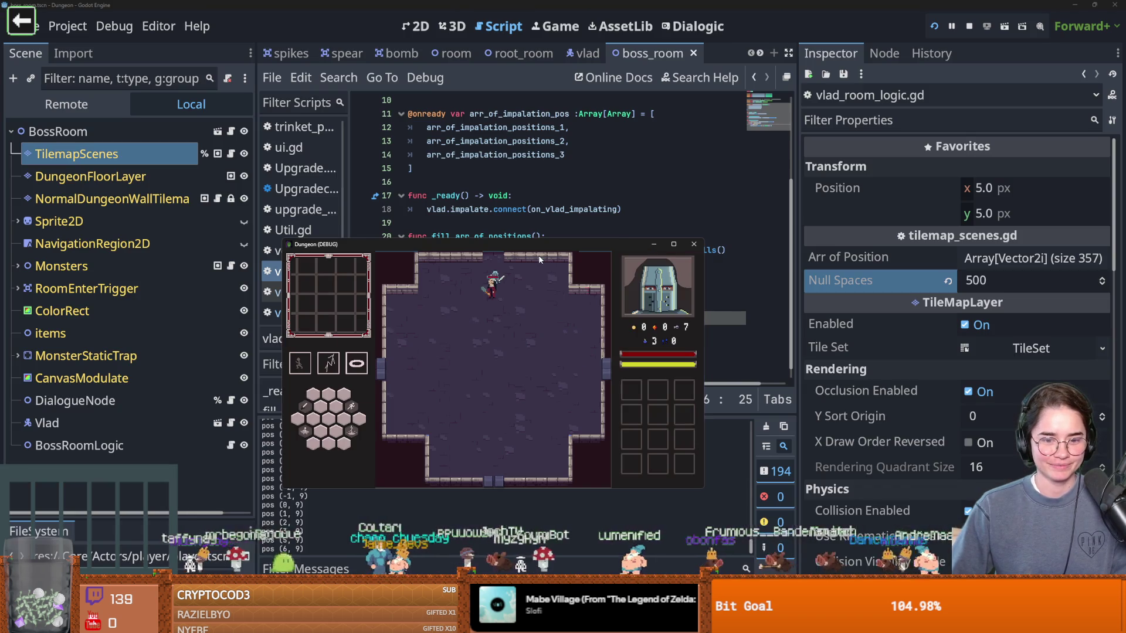
Step: Reposition the game window to reveal the script, then maximize it
{"action": "left_click_drag", "start_coordinate": [564, 244], "coordinate": [780, 160]}
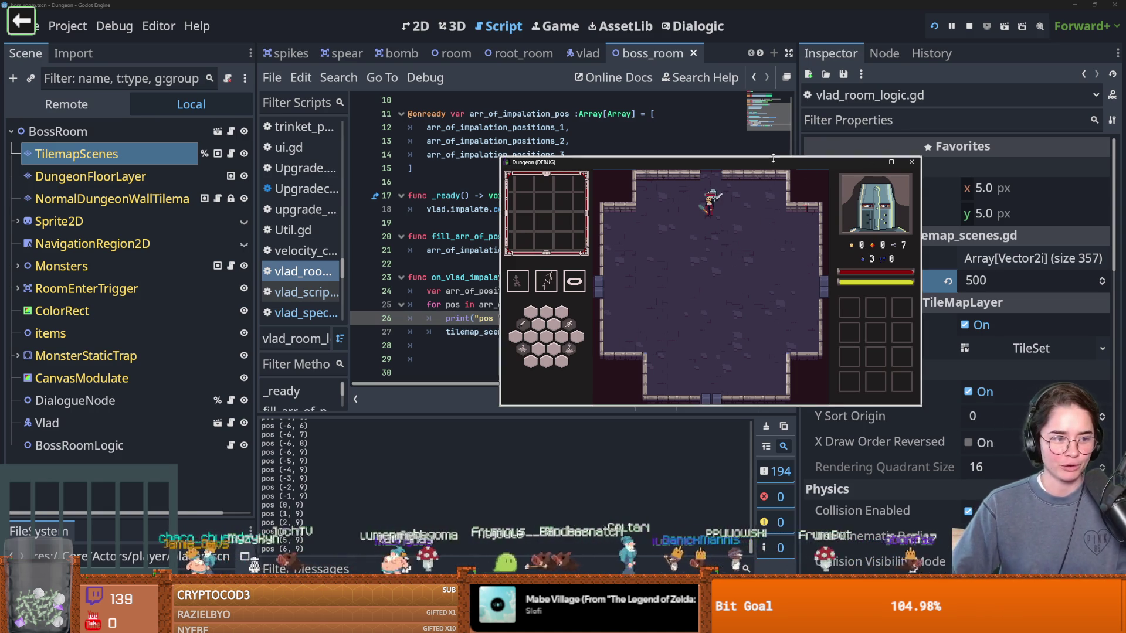
{"action": "left_click_drag", "start_coordinate": [764, 163], "coordinate": [465, 151]}
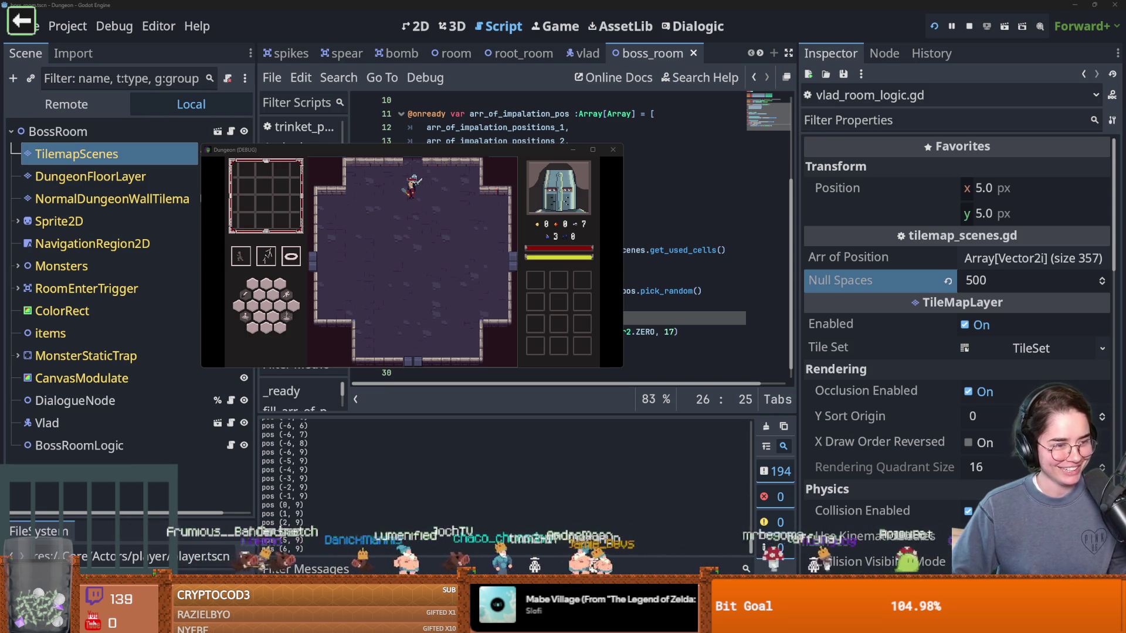
{"action": "left_click", "coordinate": [591, 150]}
Step: Dodge Vlad around the boss room with WASD moves and dashes, then stop the run with F8
{"action": "key", "text": "s"}
{"action": "key", "text": "a"}
{"action": "key", "text": "d"}
{"action": "key", "text": "w"}
{"action": "key", "text": "space"}
{"action": "key", "text": "a"}
{"action": "key", "text": "s"}
{"action": "key", "text": "s"}
{"action": "key", "text": "d"}
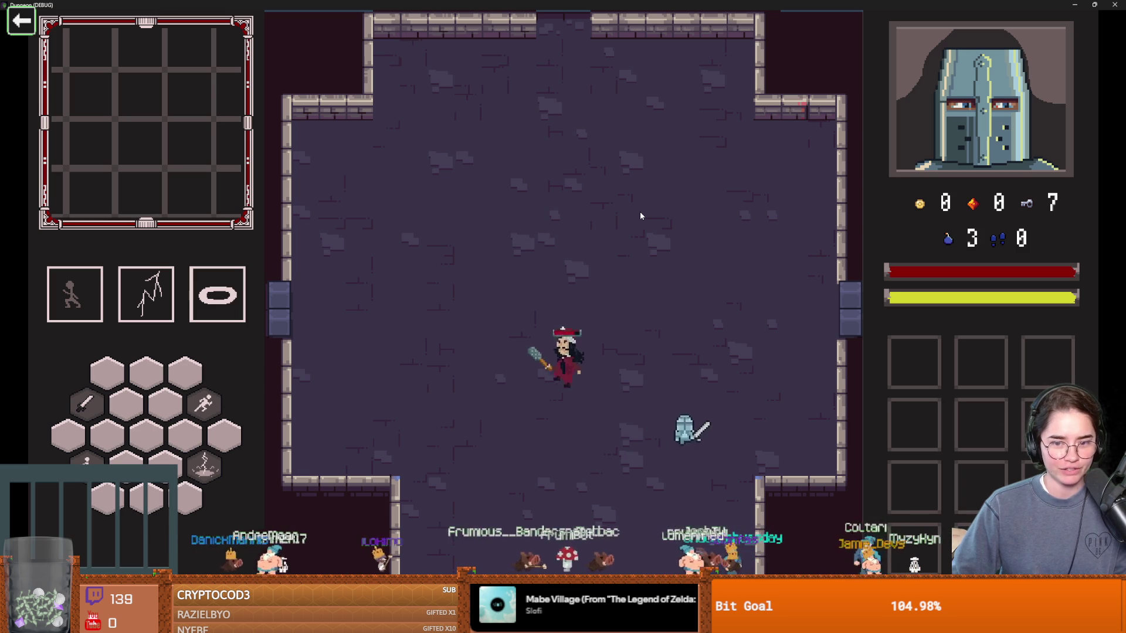
{"action": "key", "text": "w"}
{"action": "key", "text": "space"}
{"action": "key", "text": "s"}
{"action": "key", "text": "a"}
{"action": "key", "text": "w"}
{"action": "key", "text": "w"}
{"action": "key", "text": "a"}
{"action": "key", "text": "d"}
{"action": "key", "text": "s"}
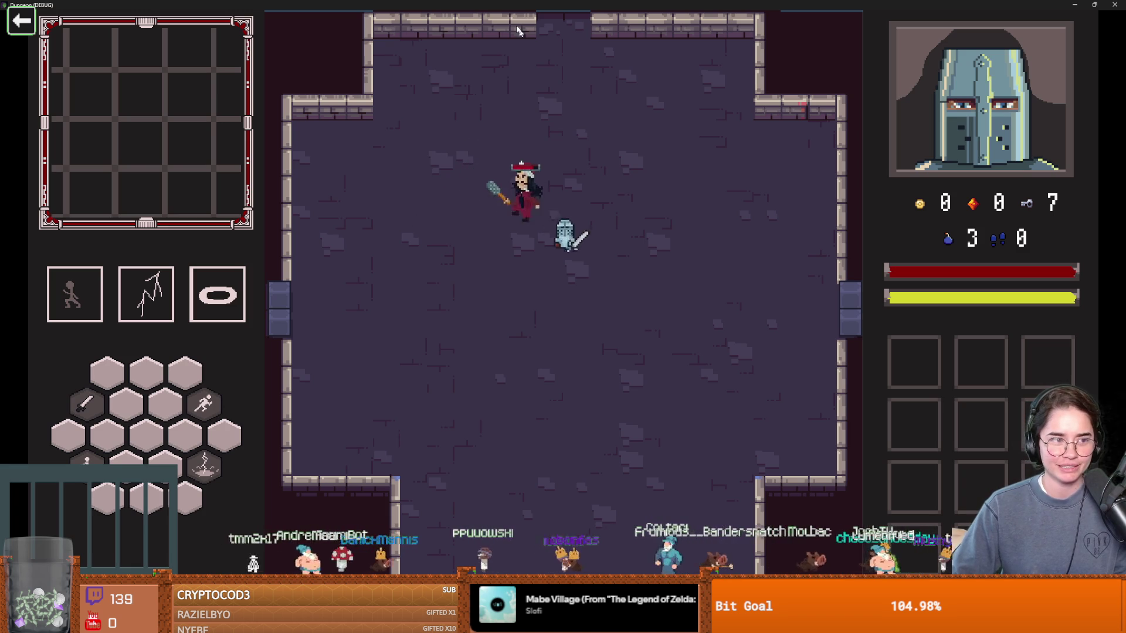
{"action": "key", "text": "F8"}
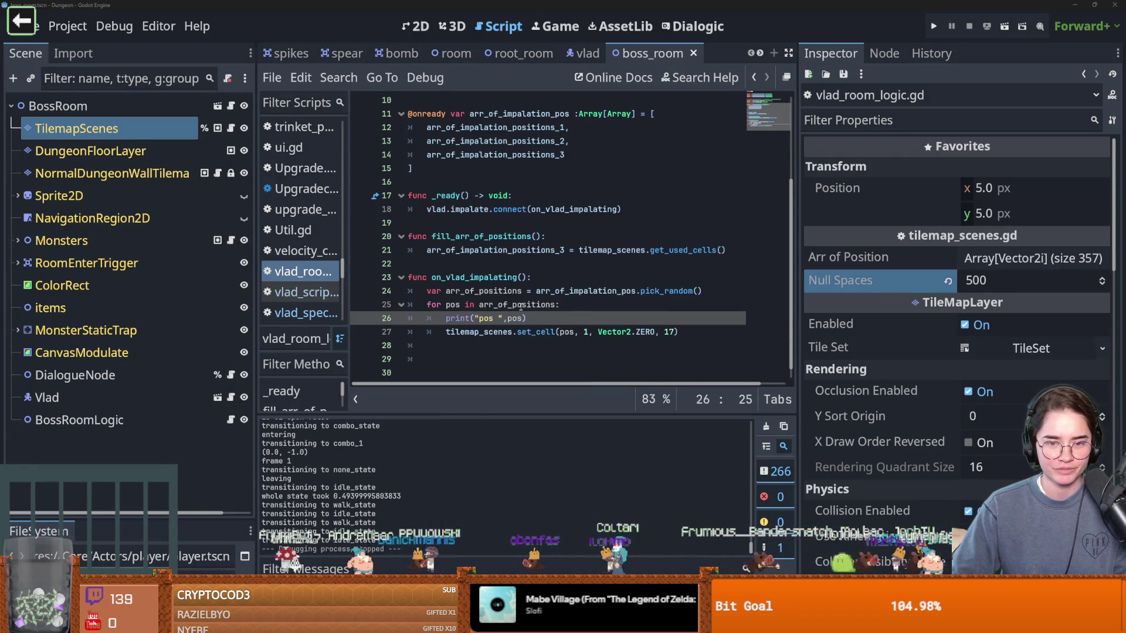
Step: Save, then look up the documentation for set_cell in vlad_room_logic.gd
{"action": "left_click", "coordinate": [520, 303]}
{"action": "key", "text": "ctrl+s"}
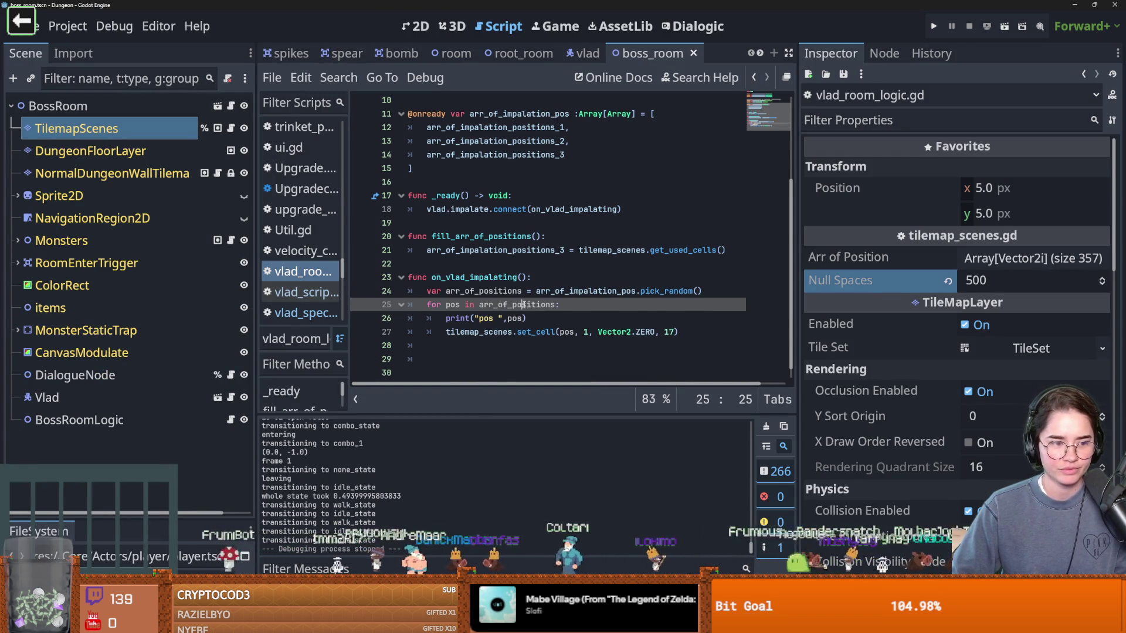
{"action": "scroll", "coordinate": [494, 491], "scroll_direction": "up", "scroll_amount": 3}
{"action": "scroll", "coordinate": [750, 507], "scroll_direction": "up", "scroll_amount": 3}
{"action": "scroll", "coordinate": [751, 493], "scroll_direction": "down", "scroll_amount": 5}
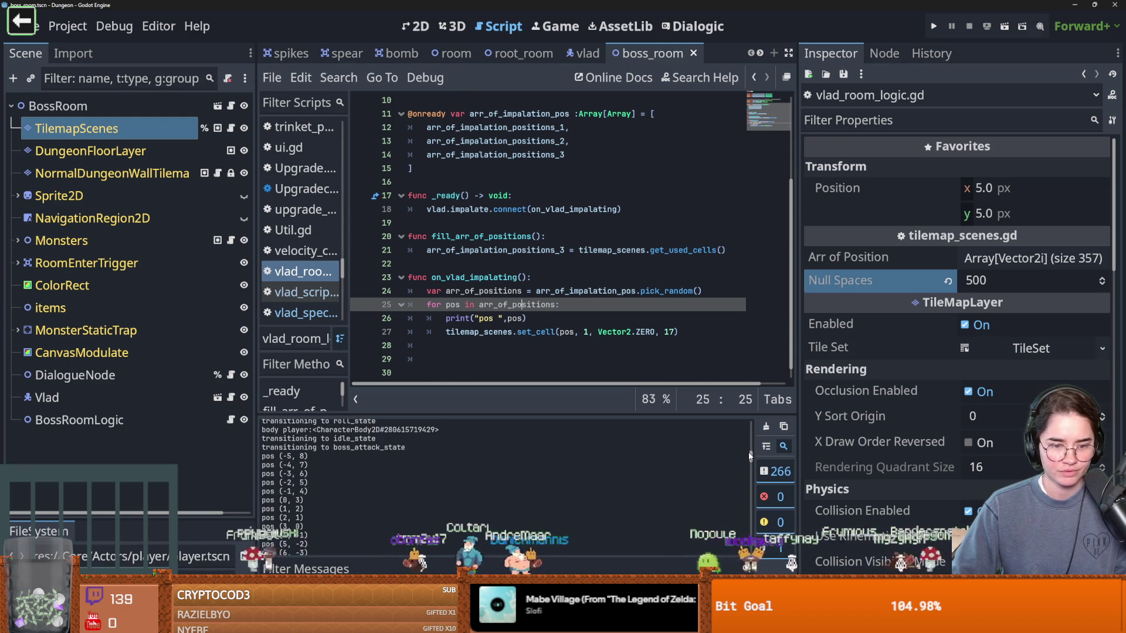
{"action": "double_click", "coordinate": [528, 334]}
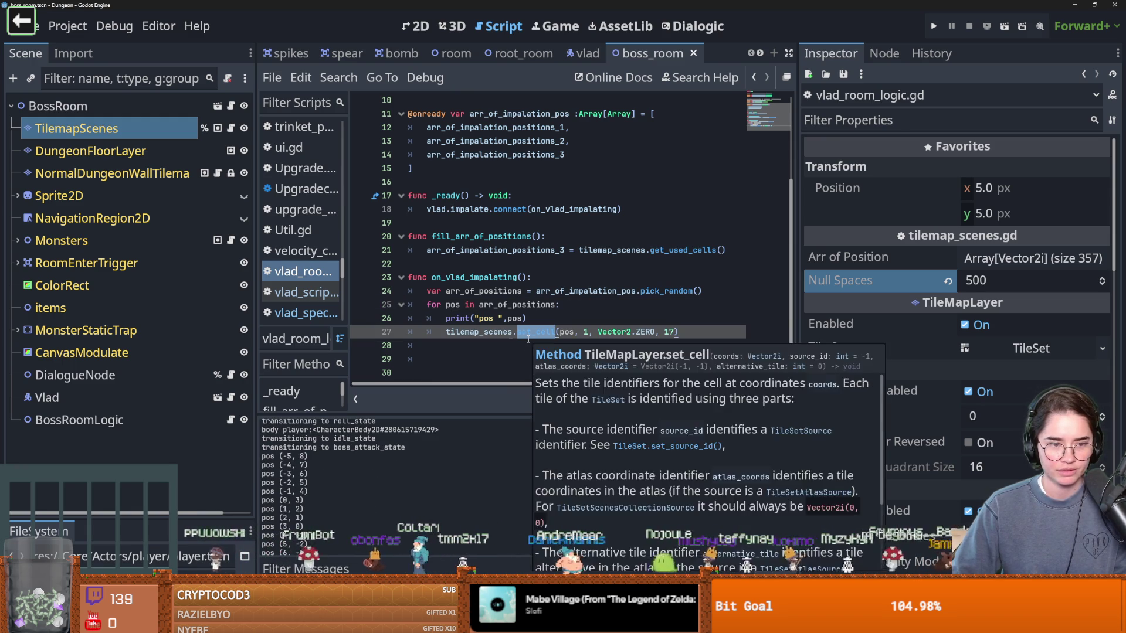
Step: Paint a spear tile on the boss room floor in 2D view, then undo it
{"action": "left_click", "coordinate": [76, 128]}
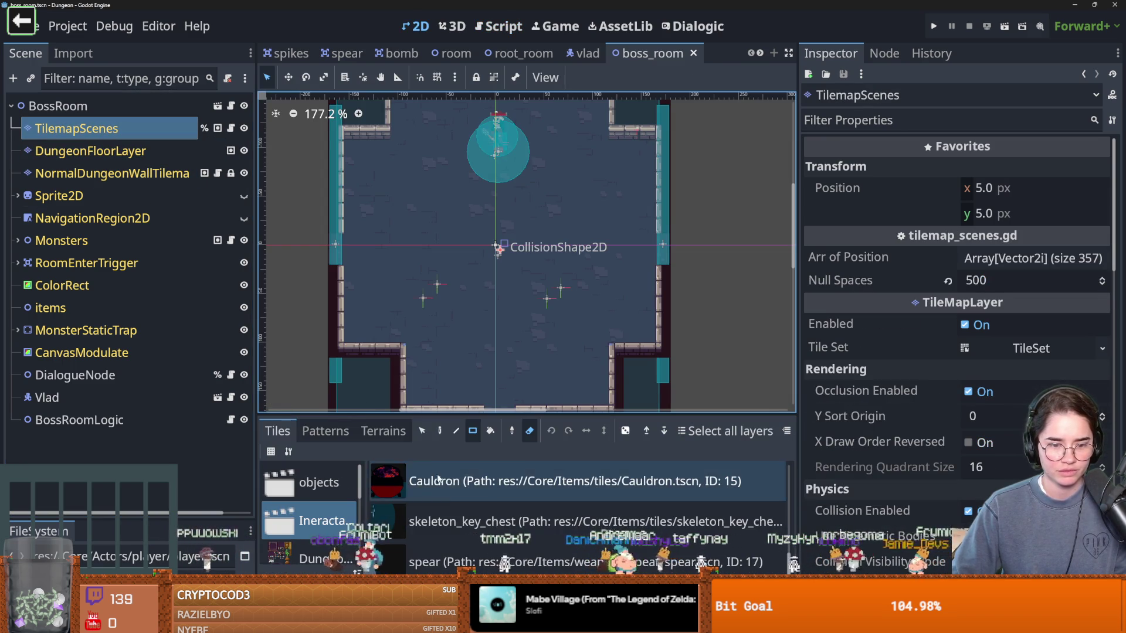
{"action": "left_click", "coordinate": [445, 562]}
{"action": "left_click", "coordinate": [499, 301]}
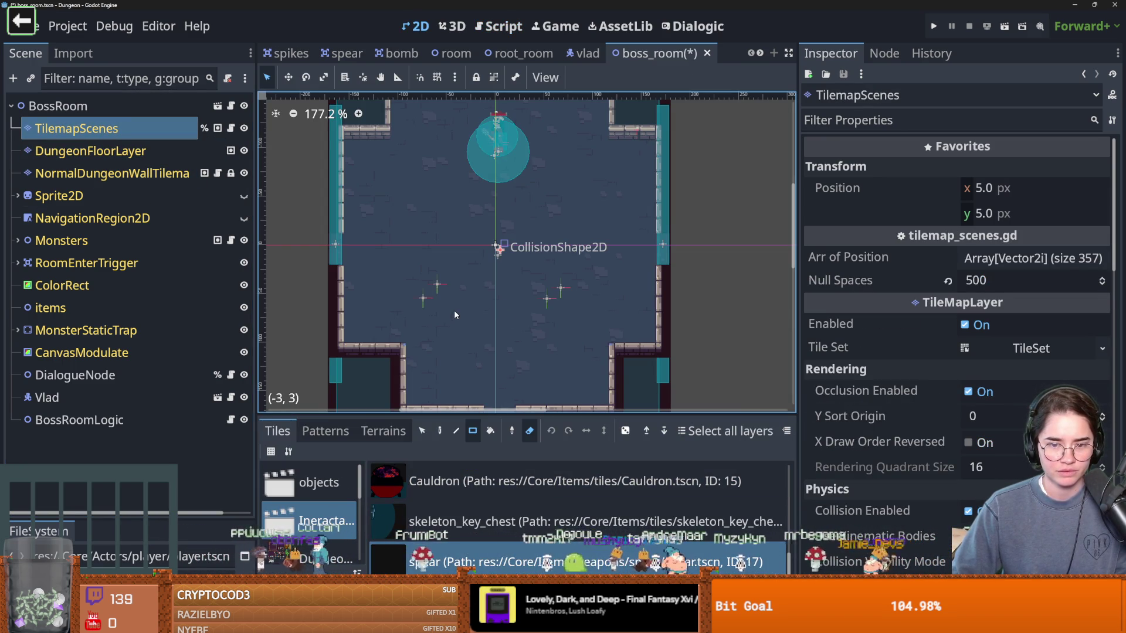
{"action": "left_click", "coordinate": [474, 353]}
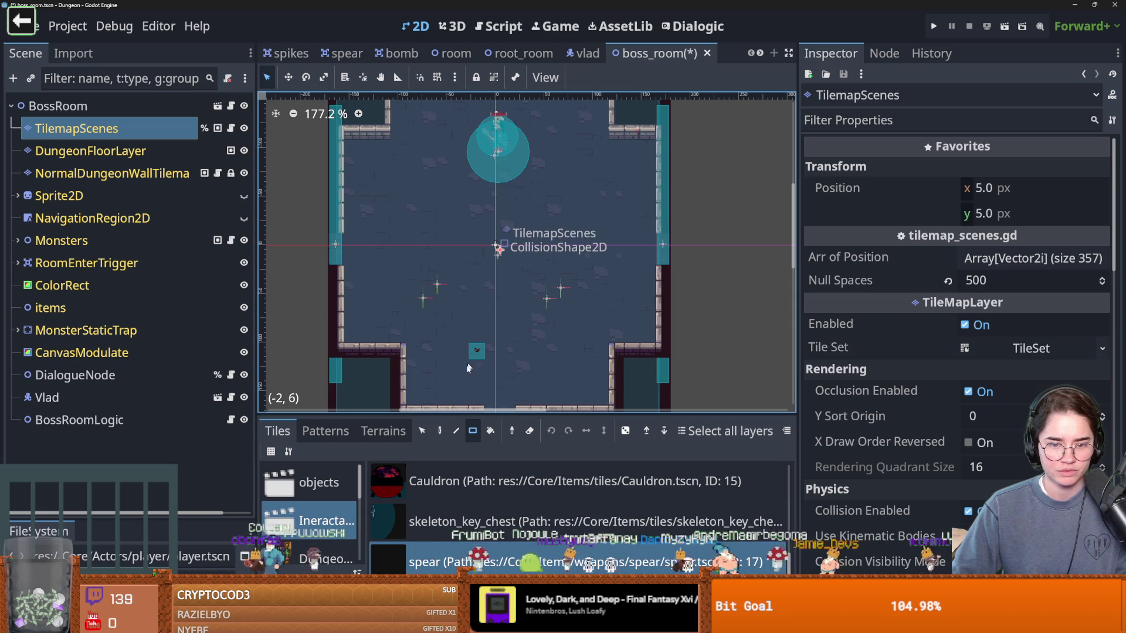
{"action": "key", "text": "ctrl+z"}
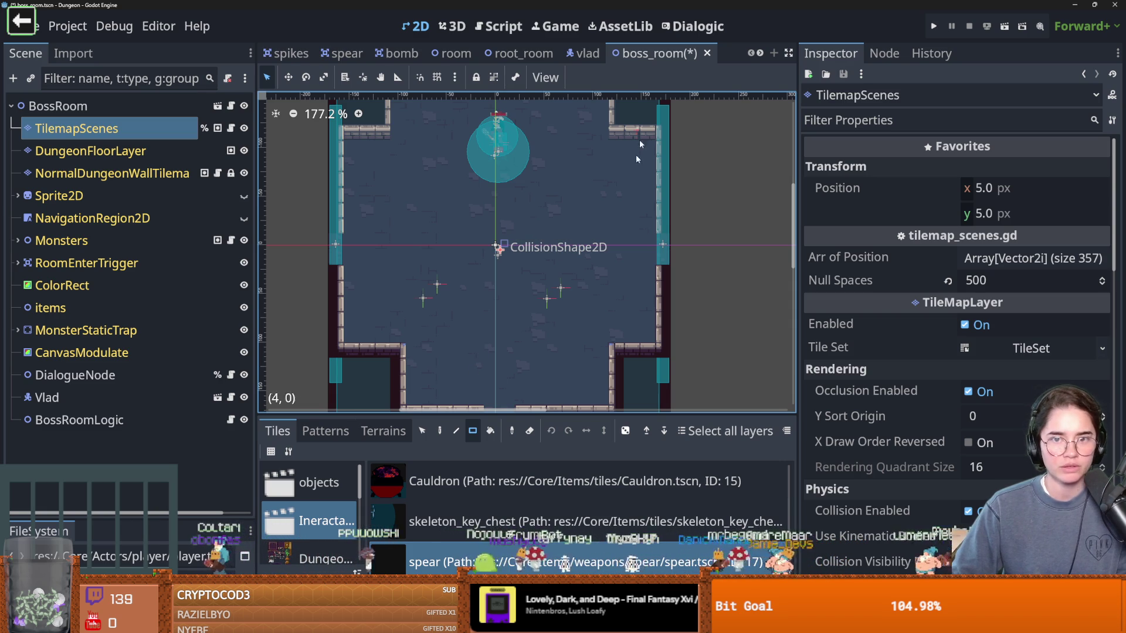
Step: Open the Spear scene's bomb.gd script and inspect its CollisionShape2D and AnimatedSprite2D nodes
{"action": "left_click", "coordinate": [349, 53]}
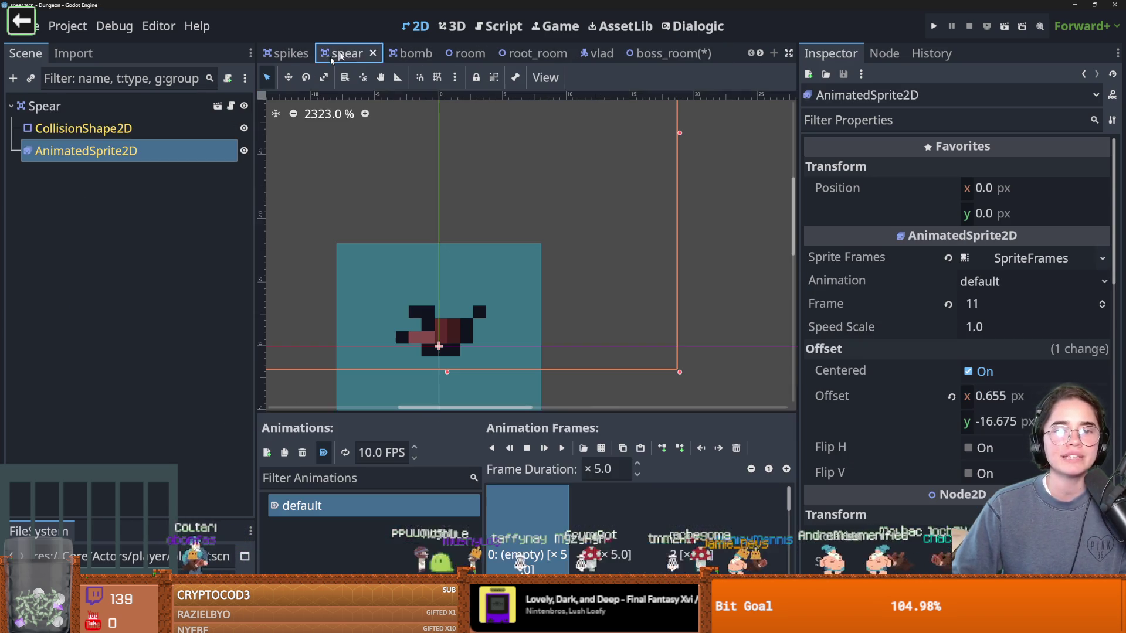
{"action": "left_click", "coordinate": [200, 106]}
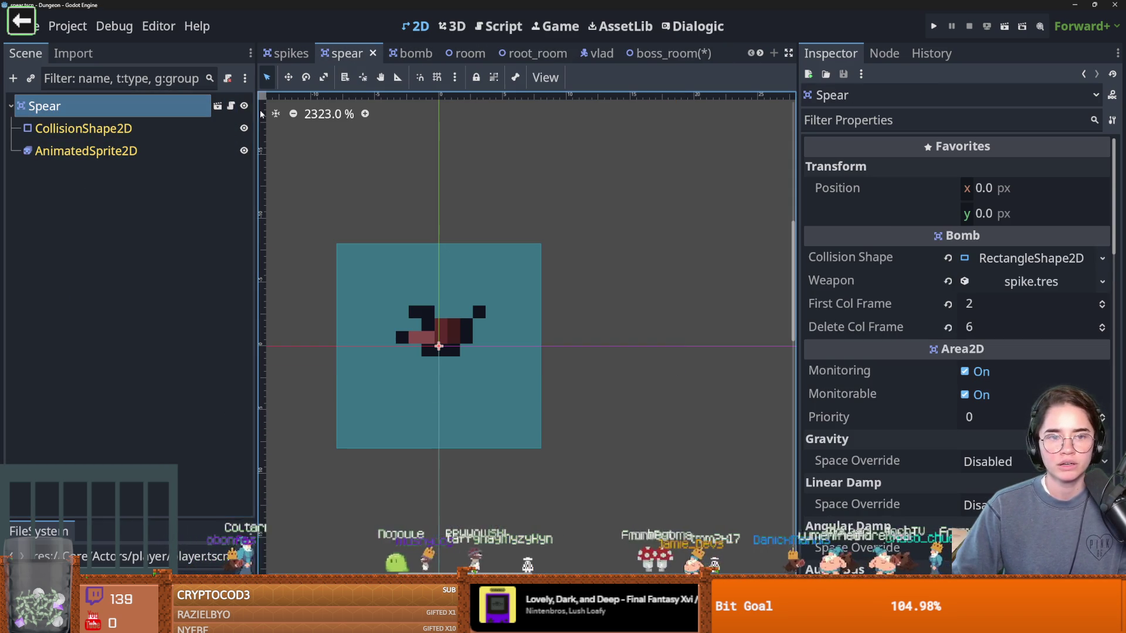
{"action": "left_click", "coordinate": [233, 106]}
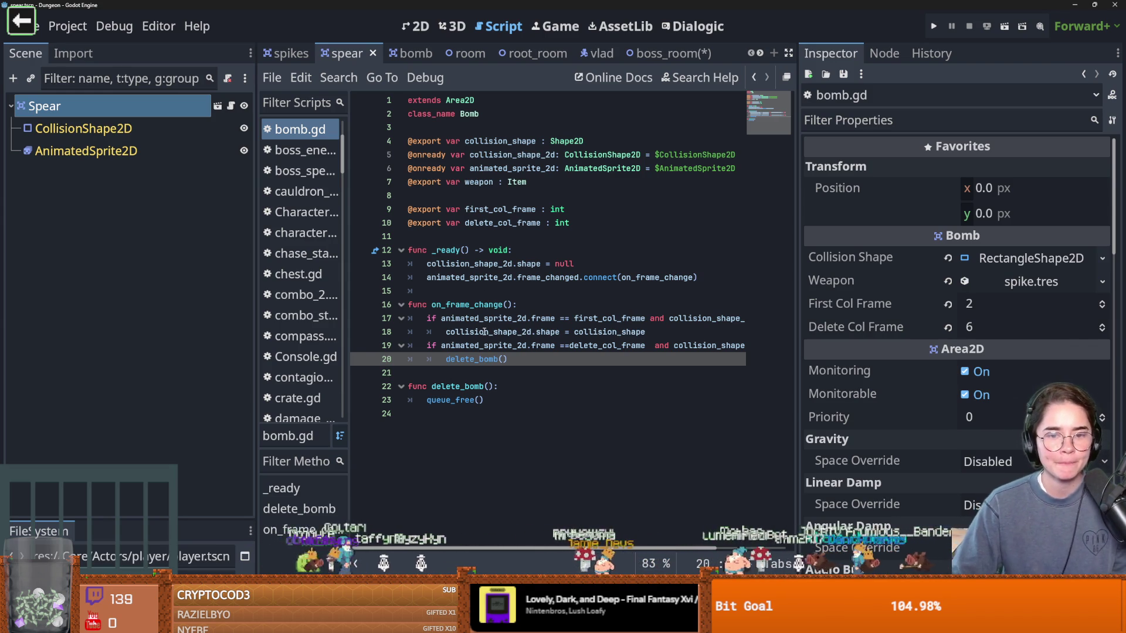
{"action": "left_click", "coordinate": [88, 129]}
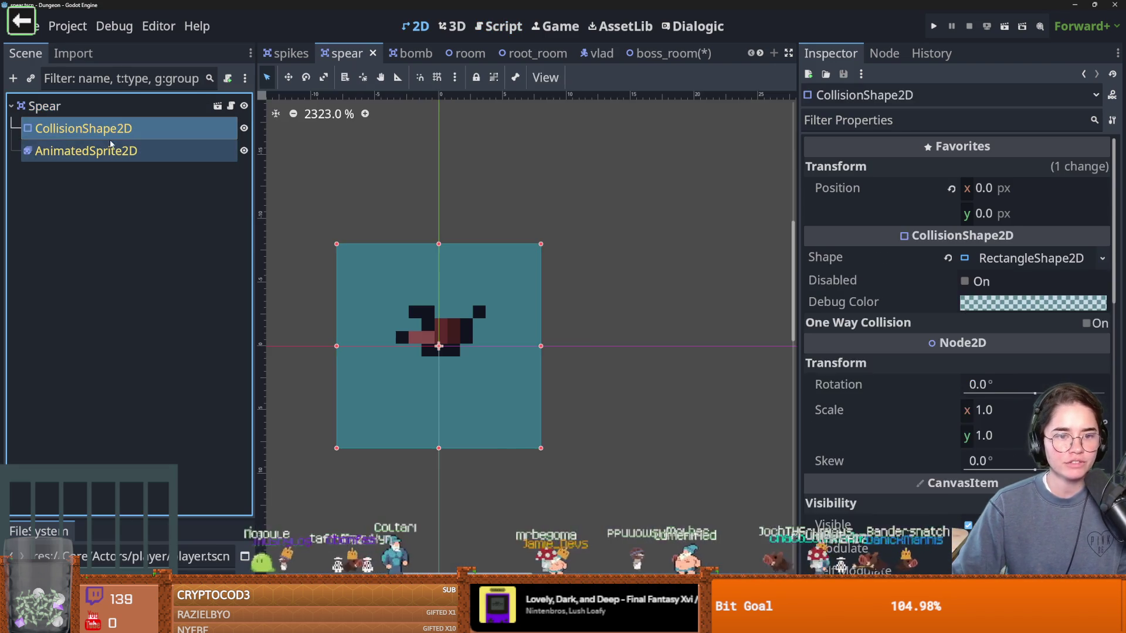
{"action": "left_click", "coordinate": [97, 151]}
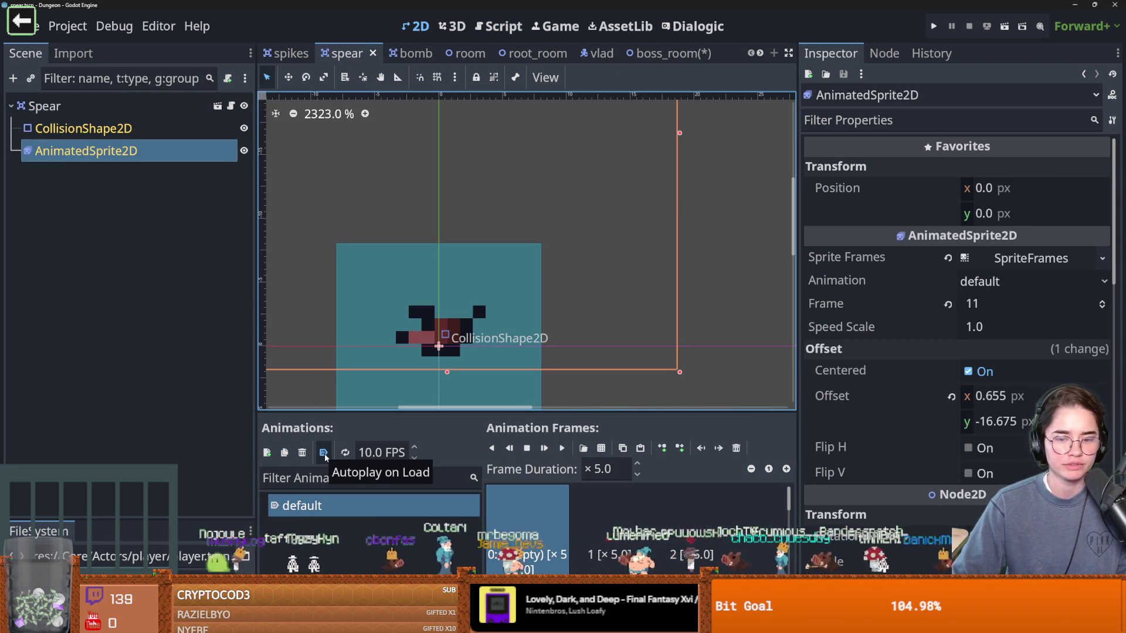
{"action": "left_click", "coordinate": [231, 105]}
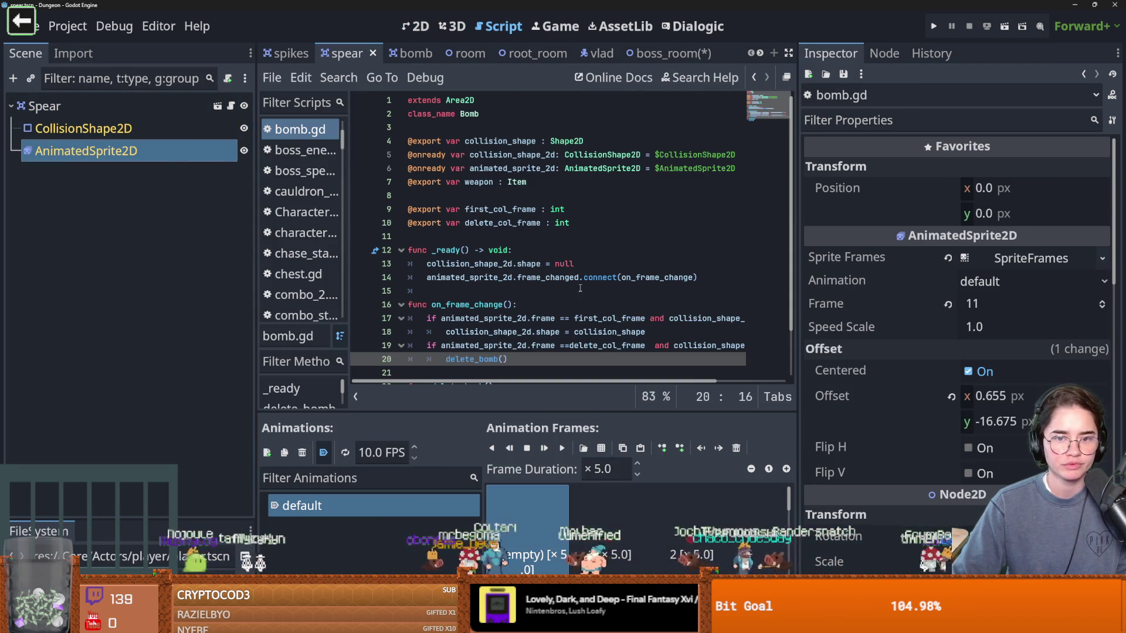
{"action": "scroll", "coordinate": [456, 314], "scroll_direction": "down", "scroll_amount": 2}
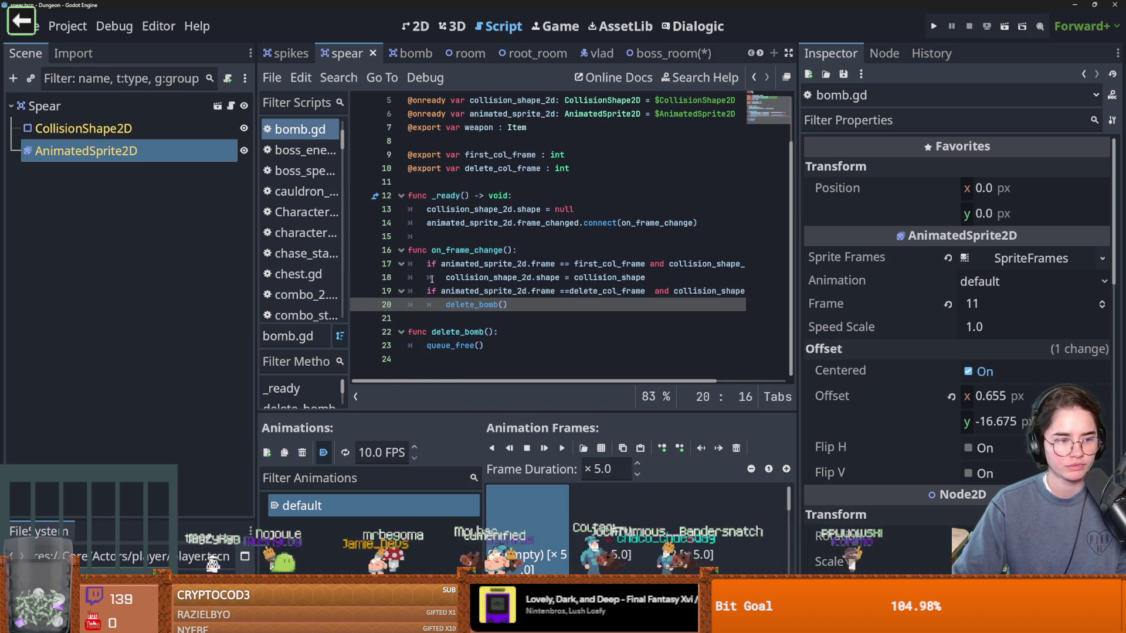
Step: Open the Debug options menu and close it without changes
{"action": "left_click", "coordinate": [115, 25]}
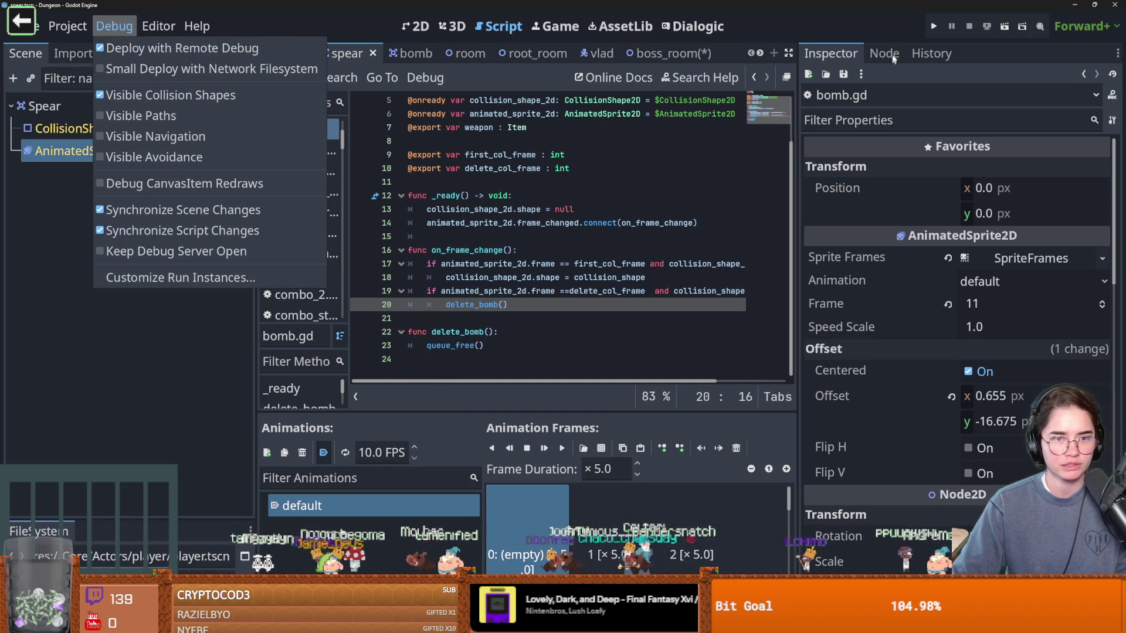
{"action": "left_click", "coordinate": [934, 26]}
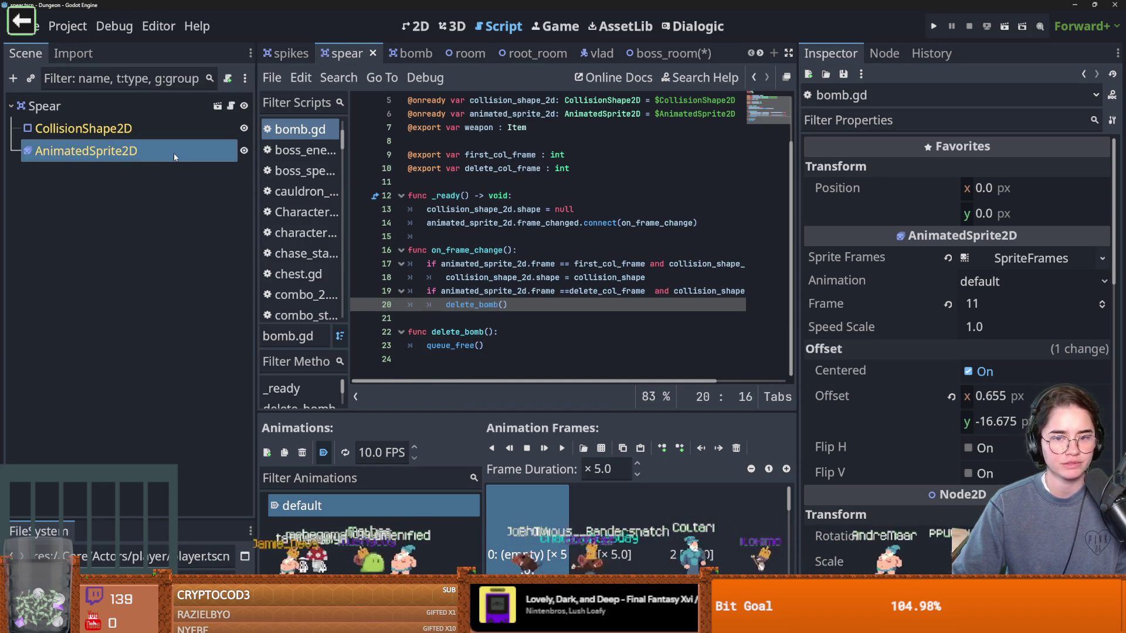
{"action": "mouse_move", "coordinate": [441, 197]}
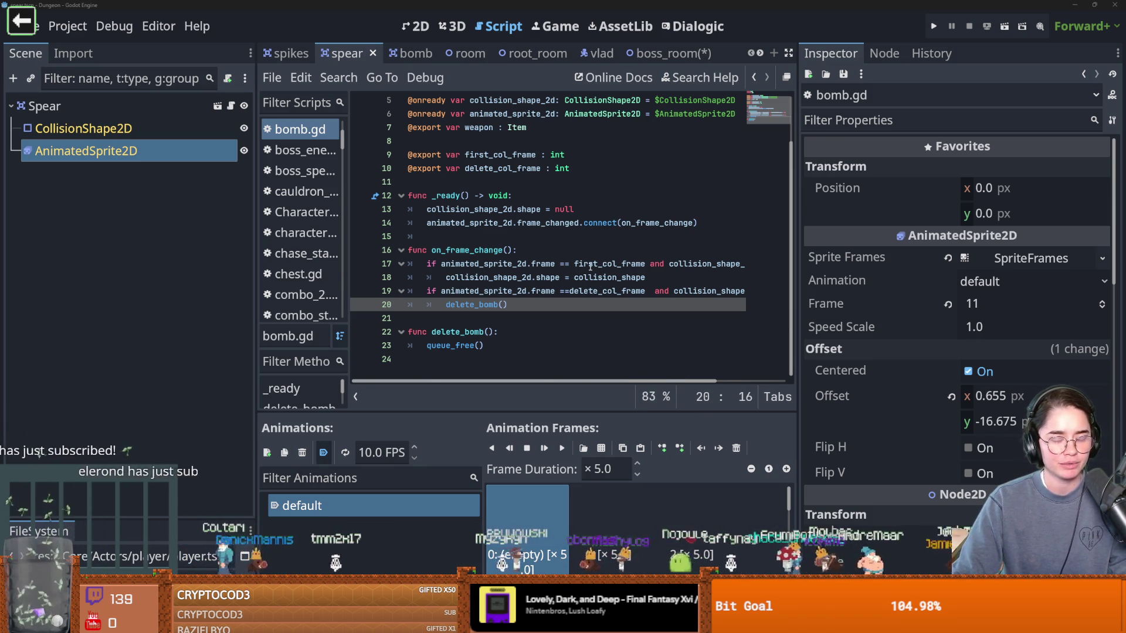
Step: Snip the counter region showing 2,005 subscribers and 2,038 sub points
{"action": "mouse_move", "coordinate": [591, 263]}
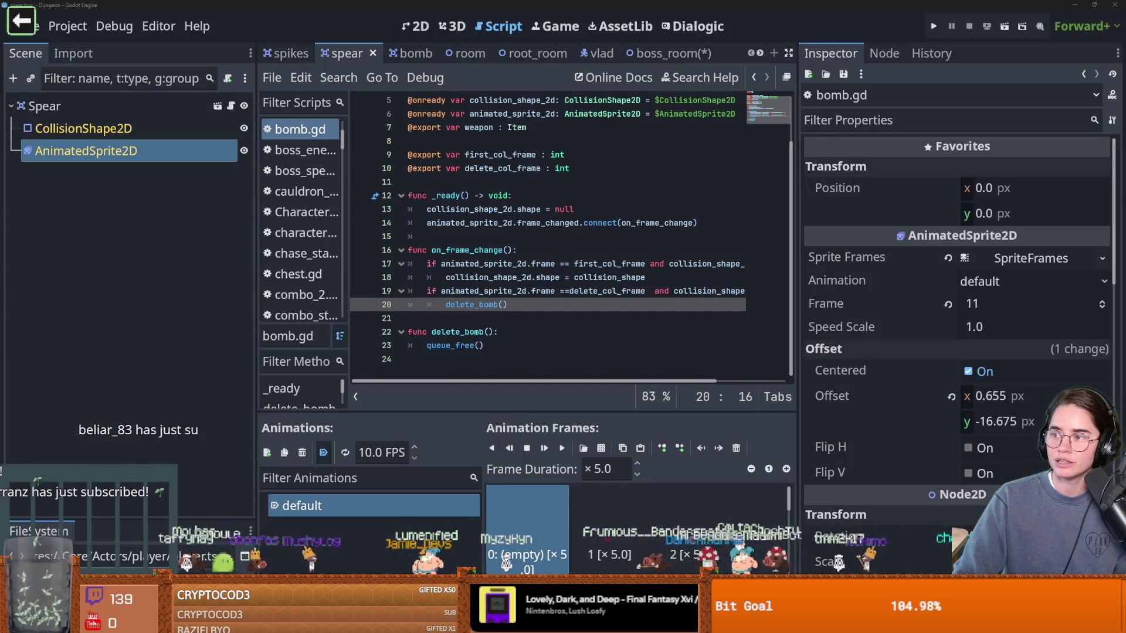
{"action": "left_click_drag", "start_coordinate": [513, 364], "coordinate": [563, 182]}
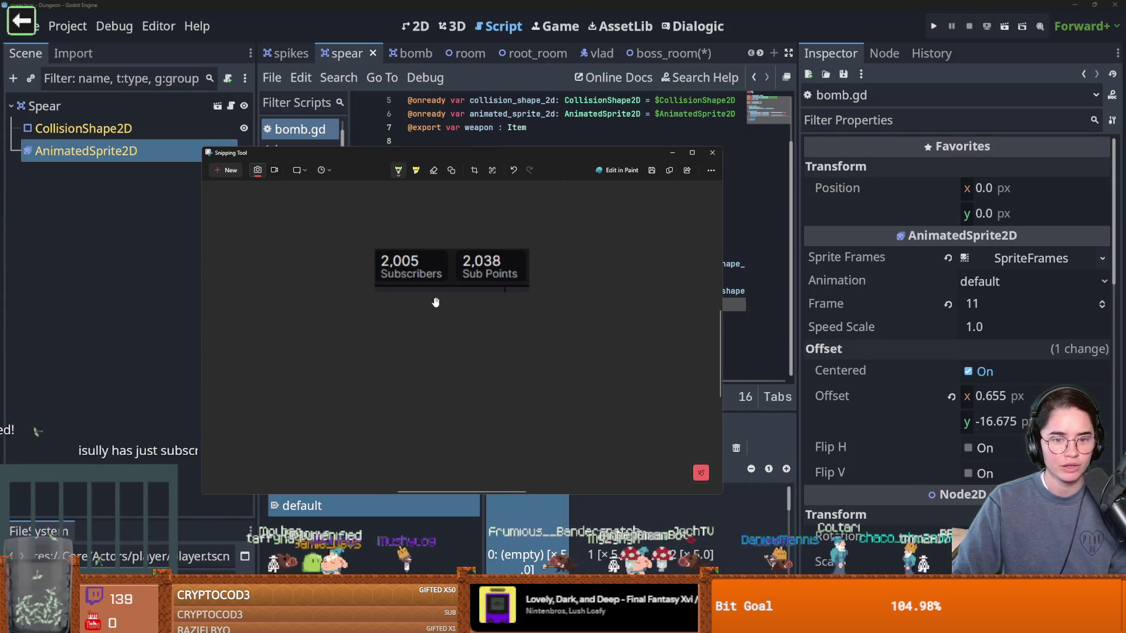
Step: Zoom into the subscriber-count snip, then close Snipping Tool to get back to Godot
{"action": "scroll", "coordinate": [436, 302], "scroll_direction": "up", "scroll_amount": 4}
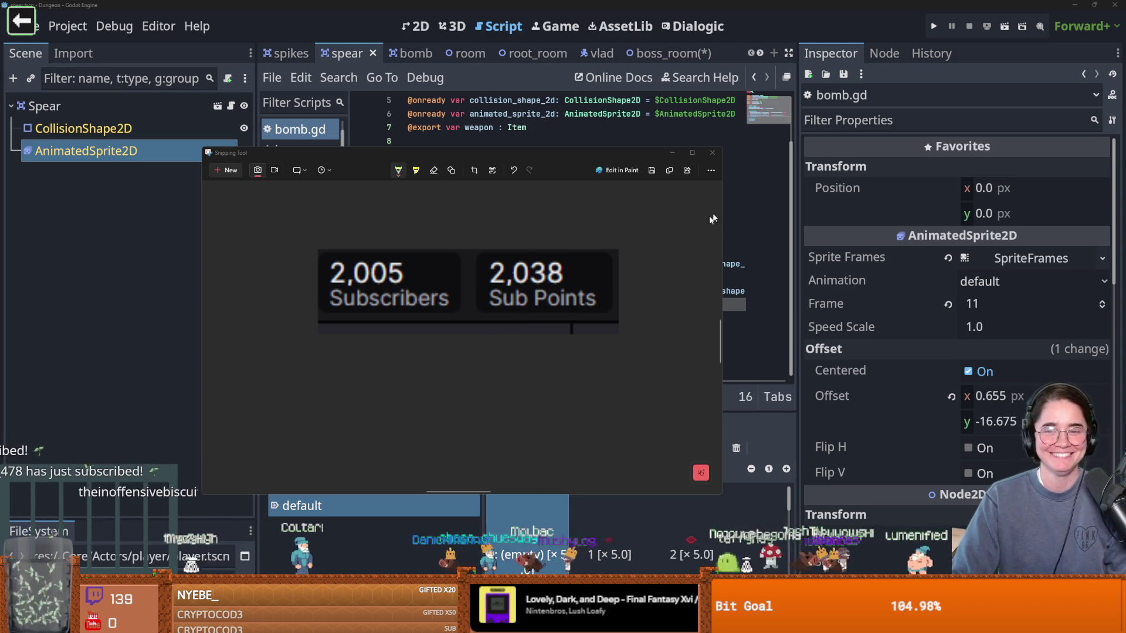
{"action": "left_click", "coordinate": [702, 154]}
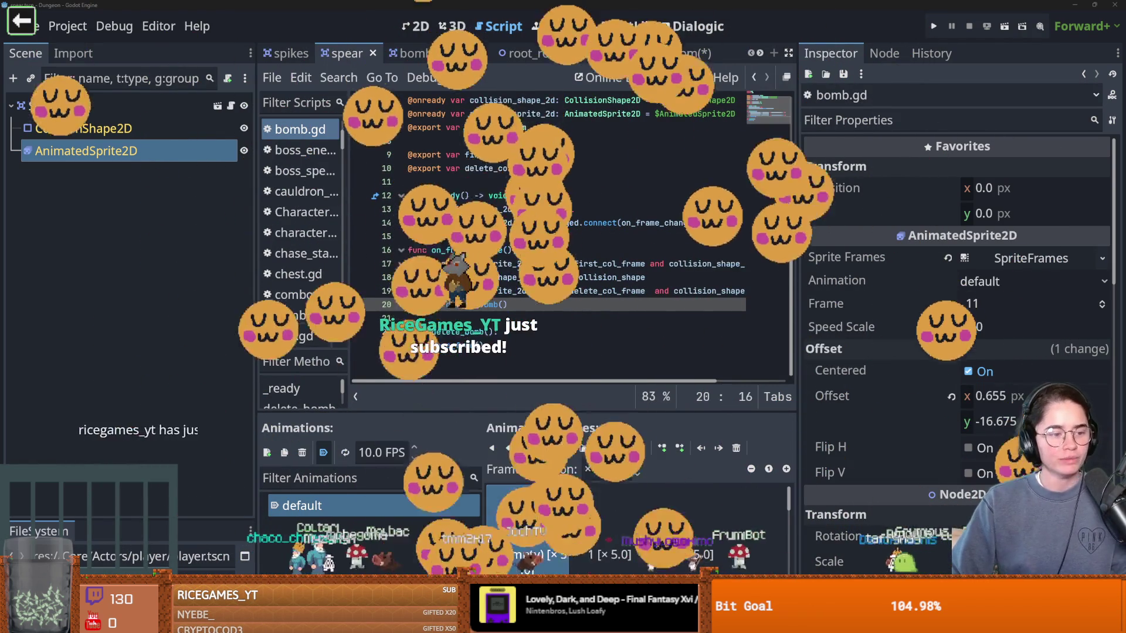
Step: Save the Spear scene with Ctrl+S
{"action": "mouse_move", "coordinate": [519, 265]}
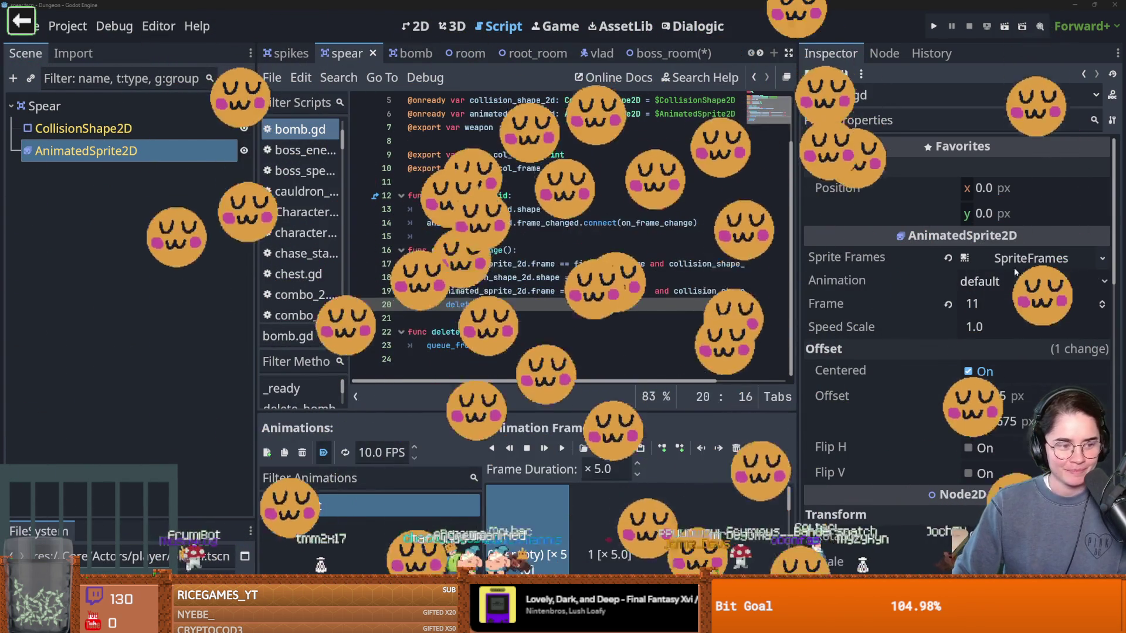
{"action": "mouse_move", "coordinate": [952, 283]}
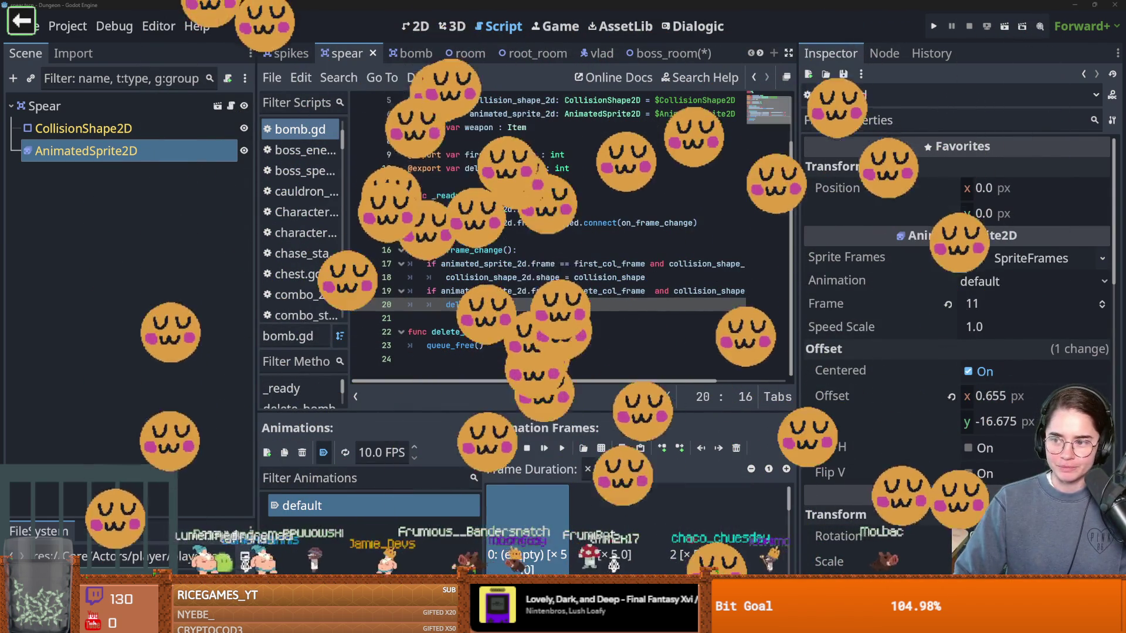
{"action": "key", "text": "ctrl+s"}
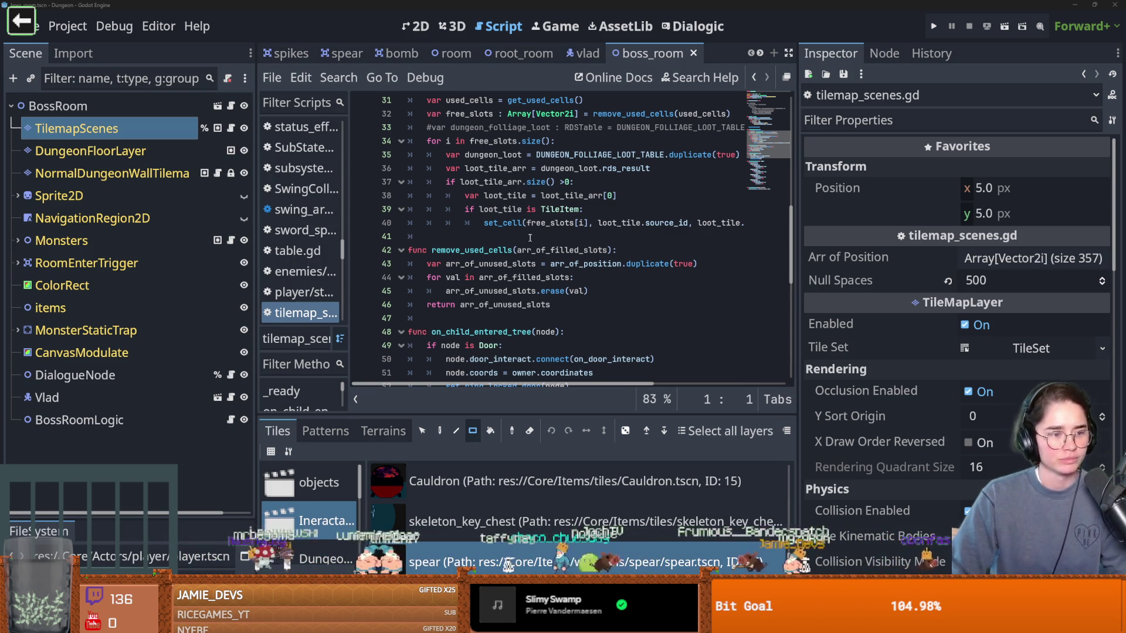
Step: Save the scene and widen the code area by narrowing the inspector and scene tree
{"action": "key", "text": "ctrl+s"}
{"action": "scroll", "coordinate": [537, 249], "scroll_direction": "up", "scroll_amount": 1}
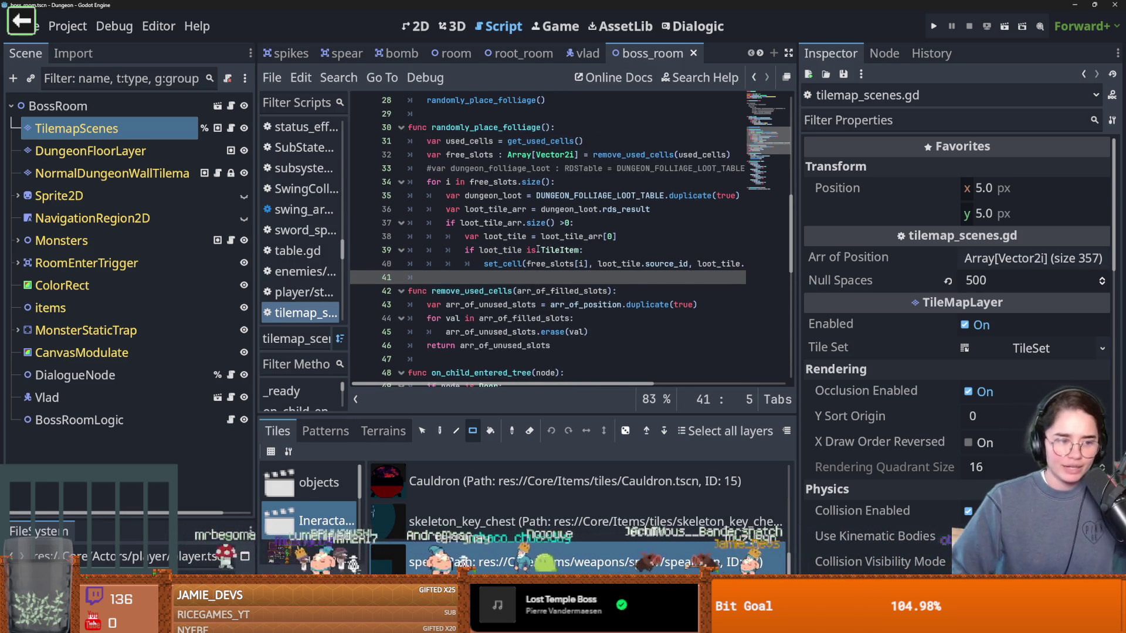
{"action": "scroll", "coordinate": [538, 249], "scroll_direction": "up", "scroll_amount": 3}
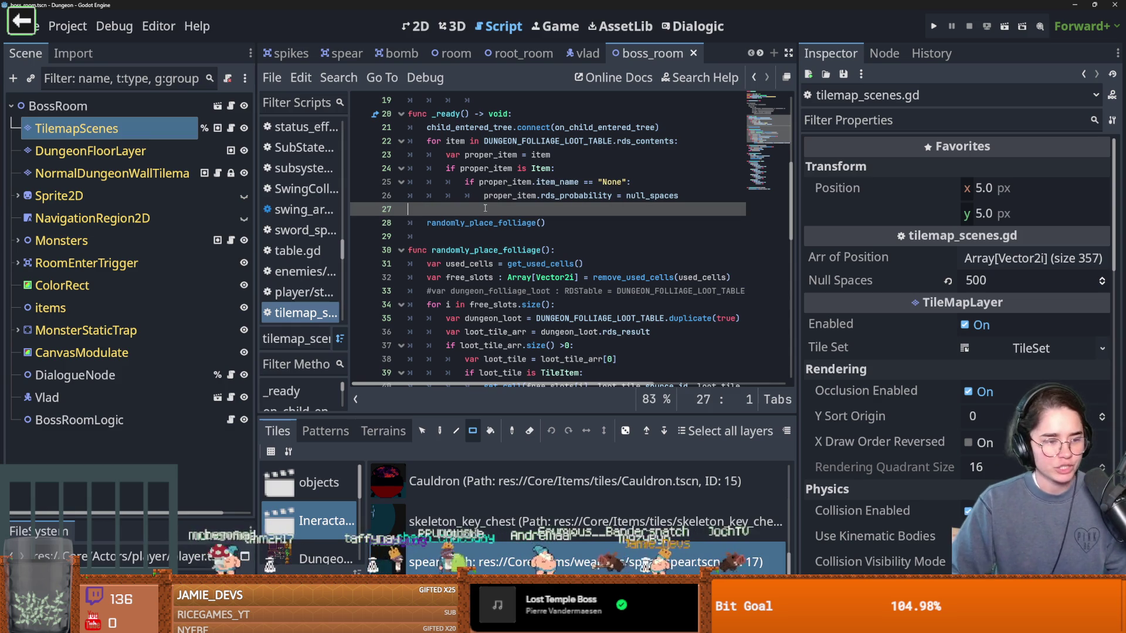
{"action": "key", "text": "ctrl+s"}
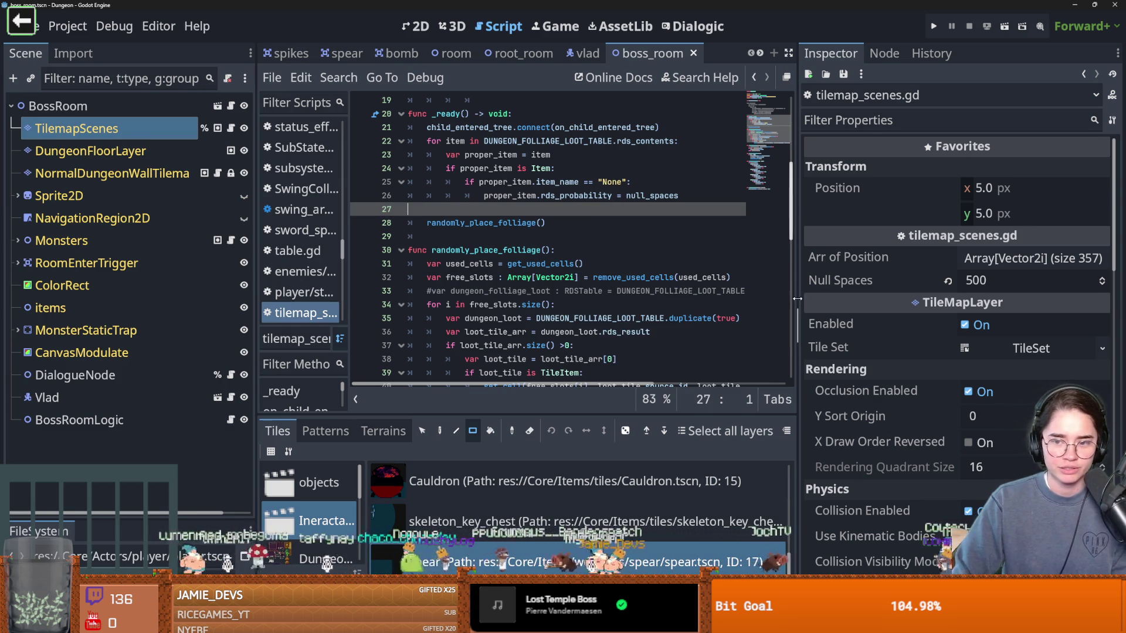
{"action": "left_click_drag", "start_coordinate": [797, 299], "coordinate": [878, 299]}
{"action": "left_click_drag", "start_coordinate": [256, 337], "coordinate": [187, 338]}
{"action": "left_click_drag", "start_coordinate": [402, 412], "coordinate": [404, 454]}
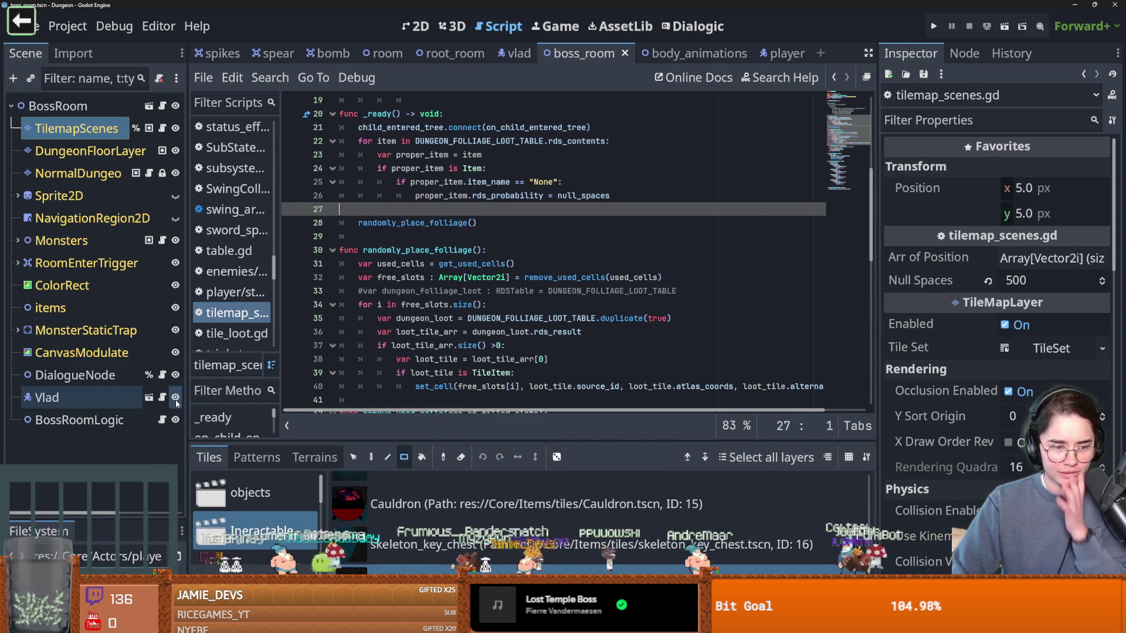
Step: Open vlad_room_logic.gd from the script list and enlarge the bottom tile panel
{"action": "left_click", "coordinate": [165, 378]}
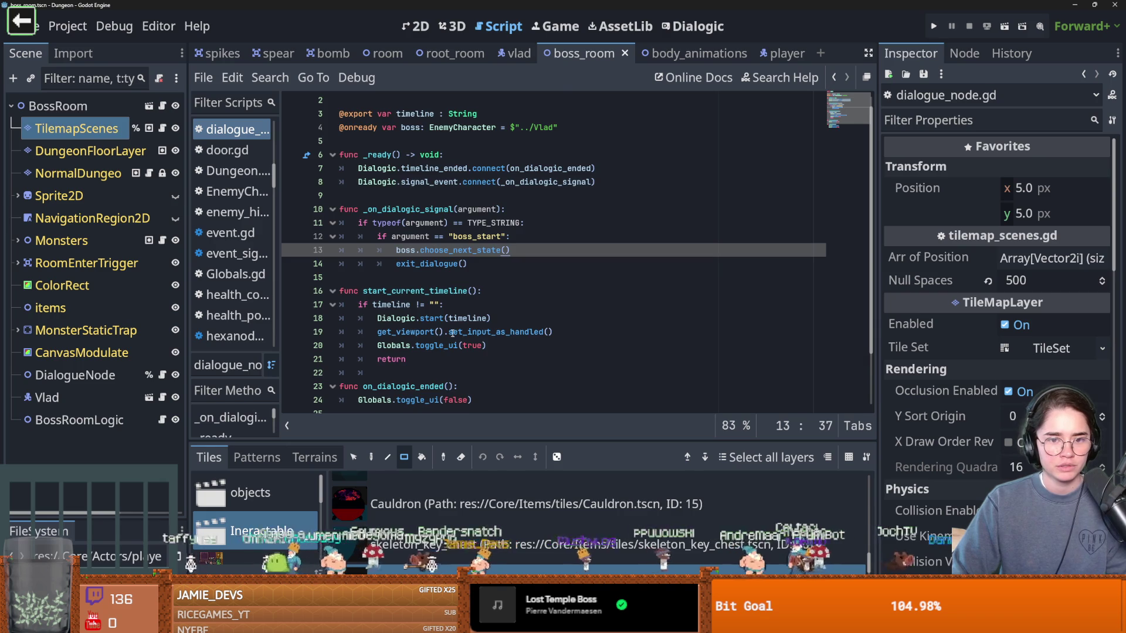
{"action": "scroll", "coordinate": [452, 333], "scroll_direction": "down", "scroll_amount": 2}
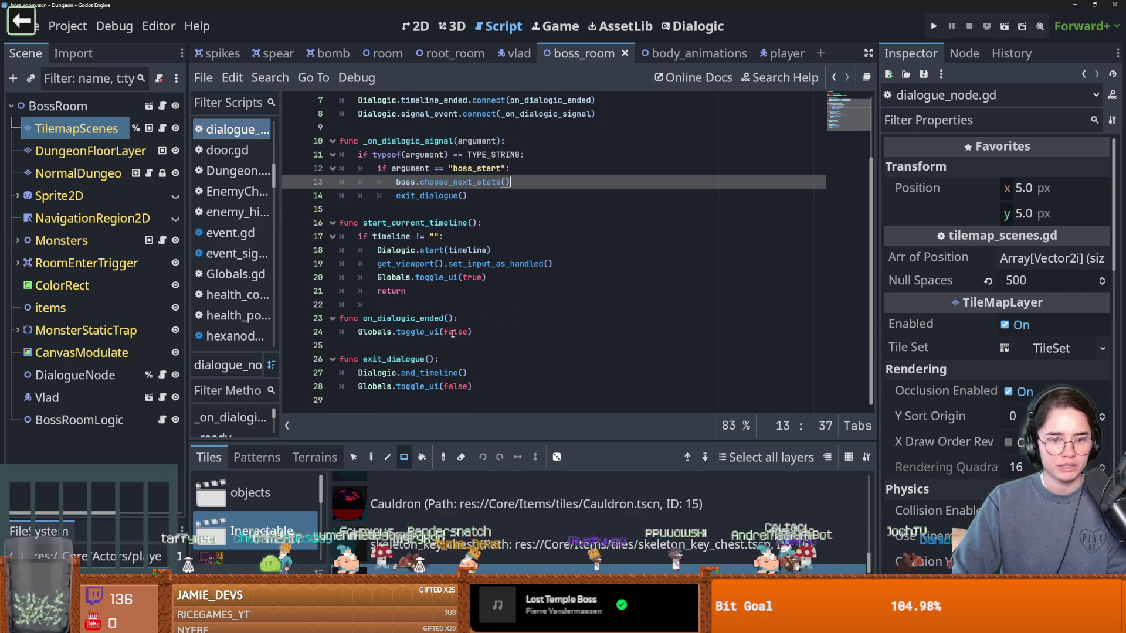
{"action": "left_click", "coordinate": [162, 420]}
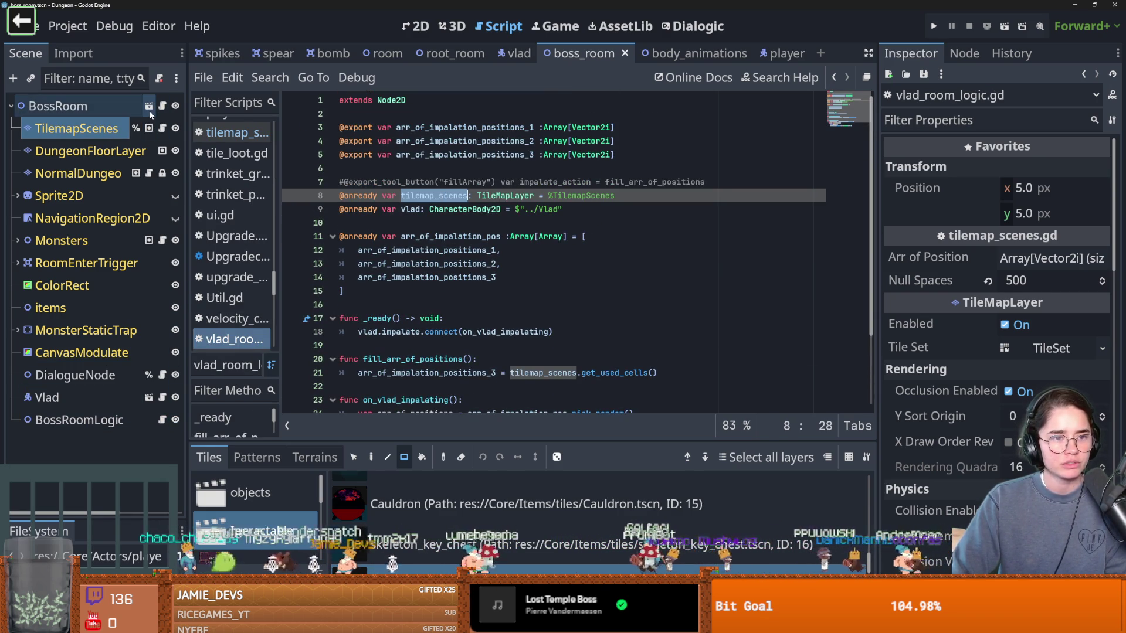
{"action": "left_click_drag", "start_coordinate": [489, 441], "coordinate": [495, 258]}
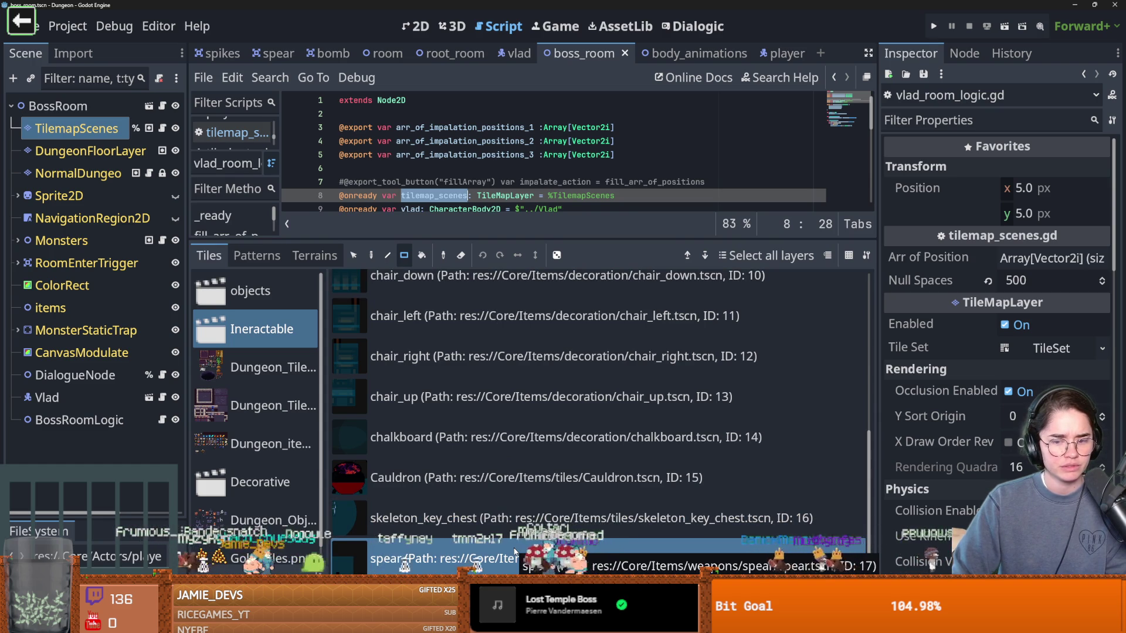
Step: In the TileSet tab, find the spear scene (ID 17) in Ineractable, then shrink the panel
{"action": "left_click", "coordinate": [416, 580]}
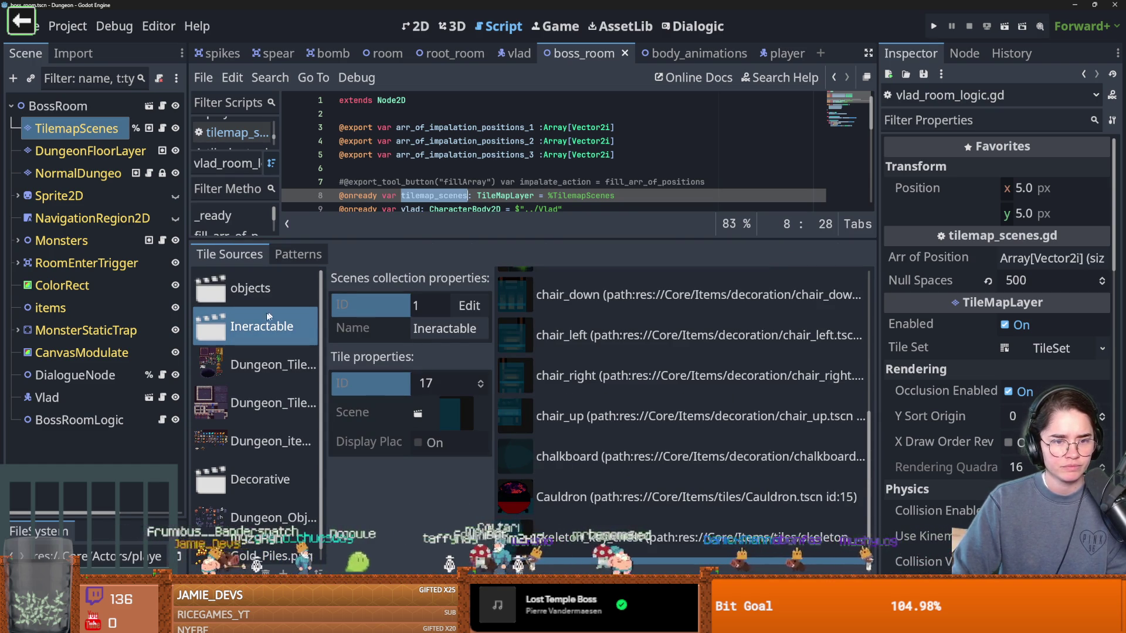
{"action": "left_click", "coordinate": [258, 300]}
{"action": "left_click", "coordinate": [256, 336]}
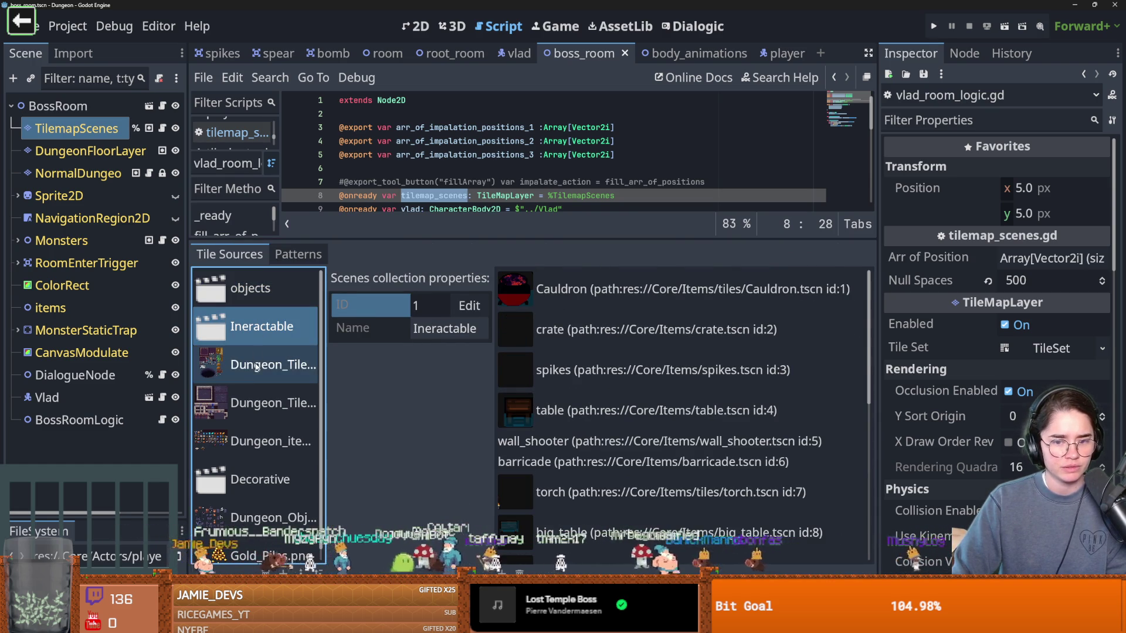
{"action": "scroll", "coordinate": [652, 520], "scroll_direction": "down", "scroll_amount": 8}
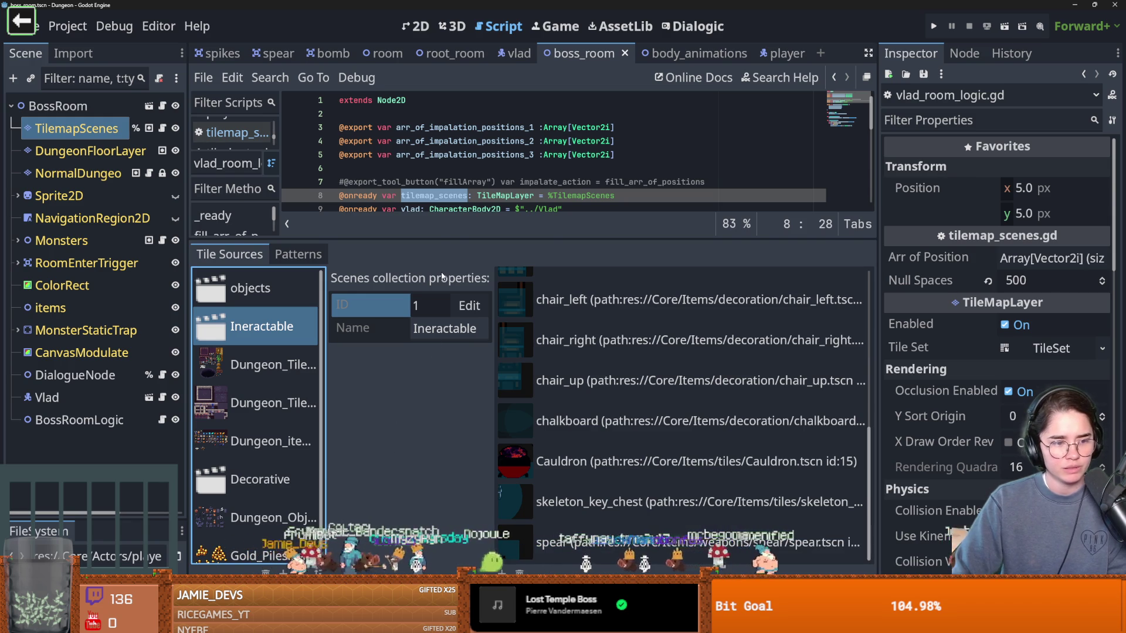
{"action": "left_click_drag", "start_coordinate": [441, 240], "coordinate": [441, 468]}
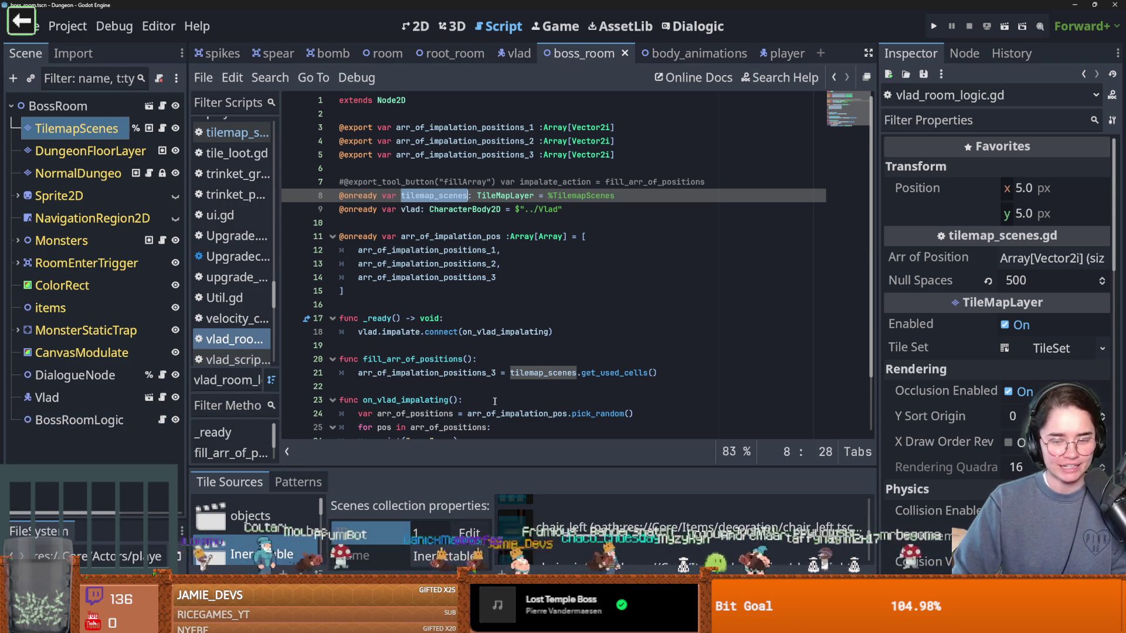
Step: Save the scene after checking the tilemap_scenes set_cell call on line 27
{"action": "scroll", "coordinate": [491, 404], "scroll_direction": "down", "scroll_amount": 3}
{"action": "left_click", "coordinate": [448, 386]}
{"action": "key", "text": "ctrl+s"}
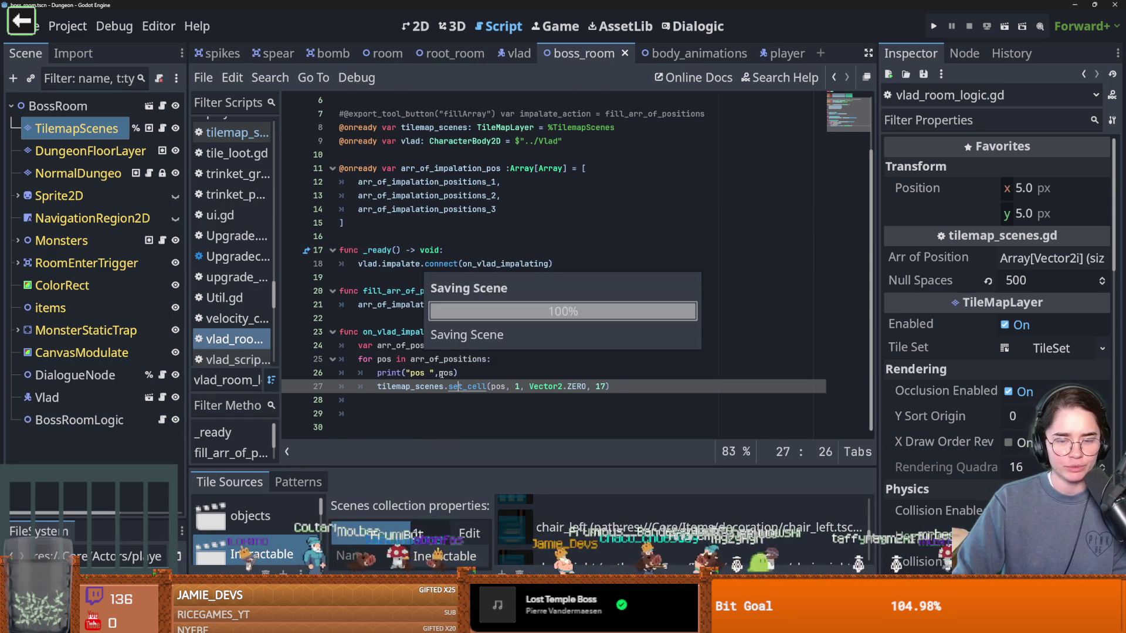
{"action": "left_click", "coordinate": [444, 387]}
{"action": "scroll", "coordinate": [453, 410], "scroll_direction": "up", "scroll_amount": 2}
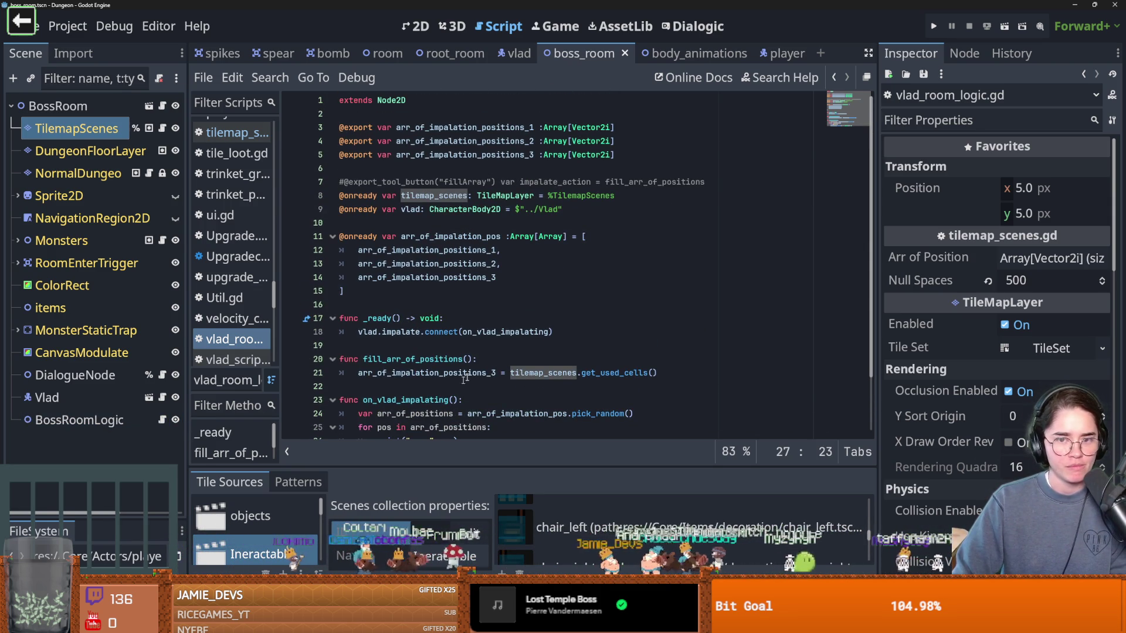
{"action": "scroll", "coordinate": [352, 296], "scroll_direction": "down", "scroll_amount": 1}
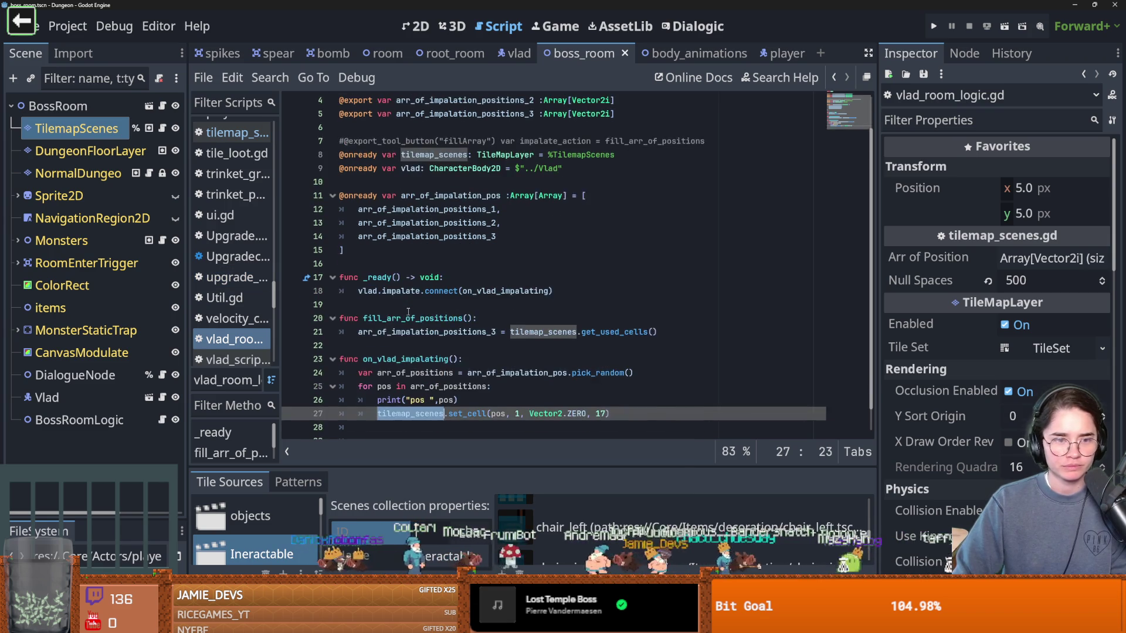
{"action": "scroll", "coordinate": [407, 315], "scroll_direction": "down", "scroll_amount": 2}
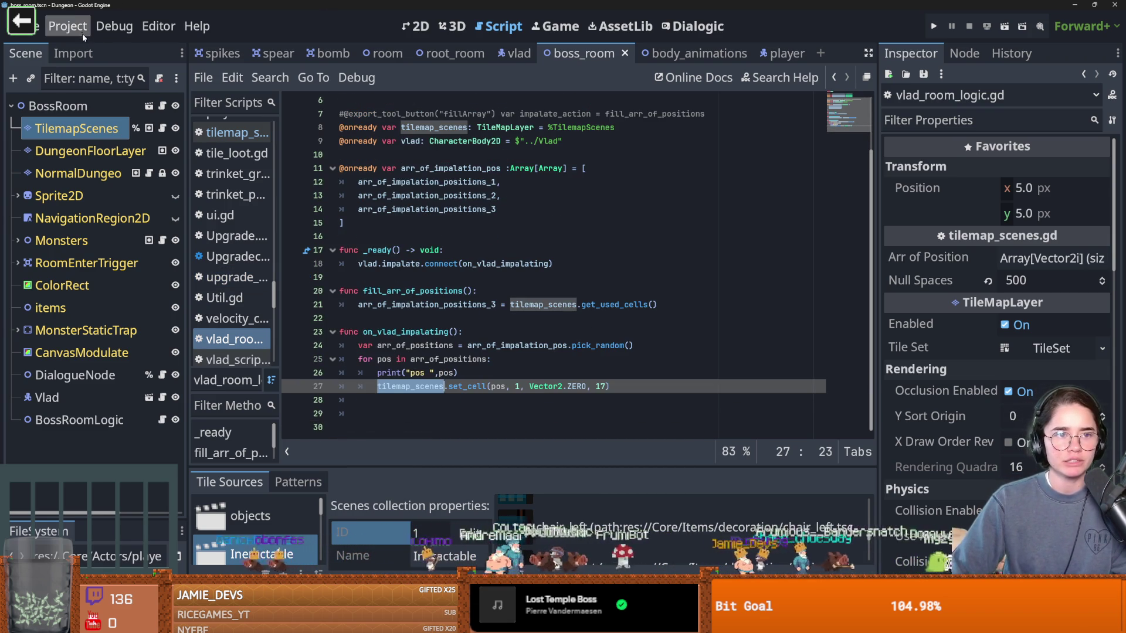
Step: Look through the Debug menu, then launch the game with Run Project
{"action": "left_click", "coordinate": [115, 25]}
{"action": "left_click", "coordinate": [934, 29]}
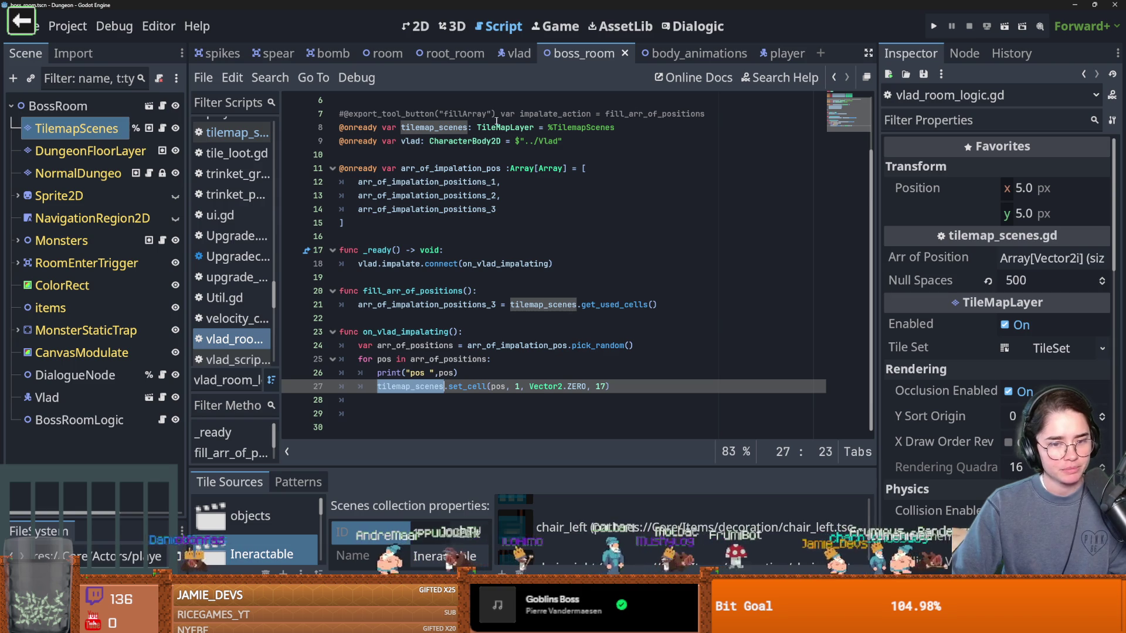
{"action": "left_click", "coordinate": [936, 27]}
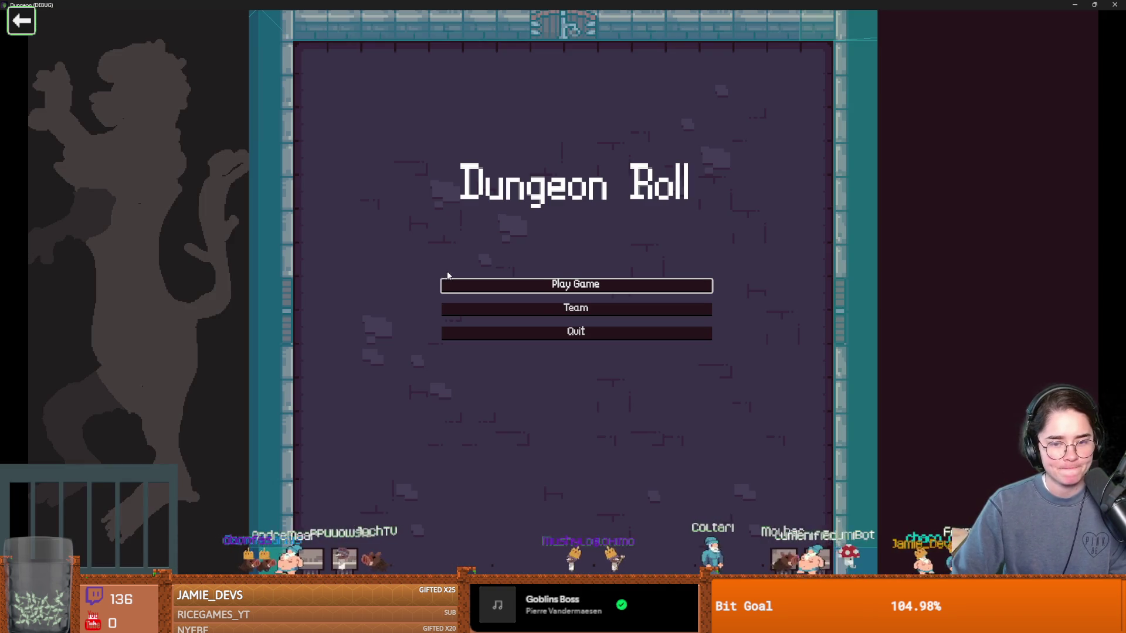
Step: Start a new game as the Warrior and teleport before the boss with tp_to_before_boss
{"action": "left_click", "coordinate": [548, 289]}
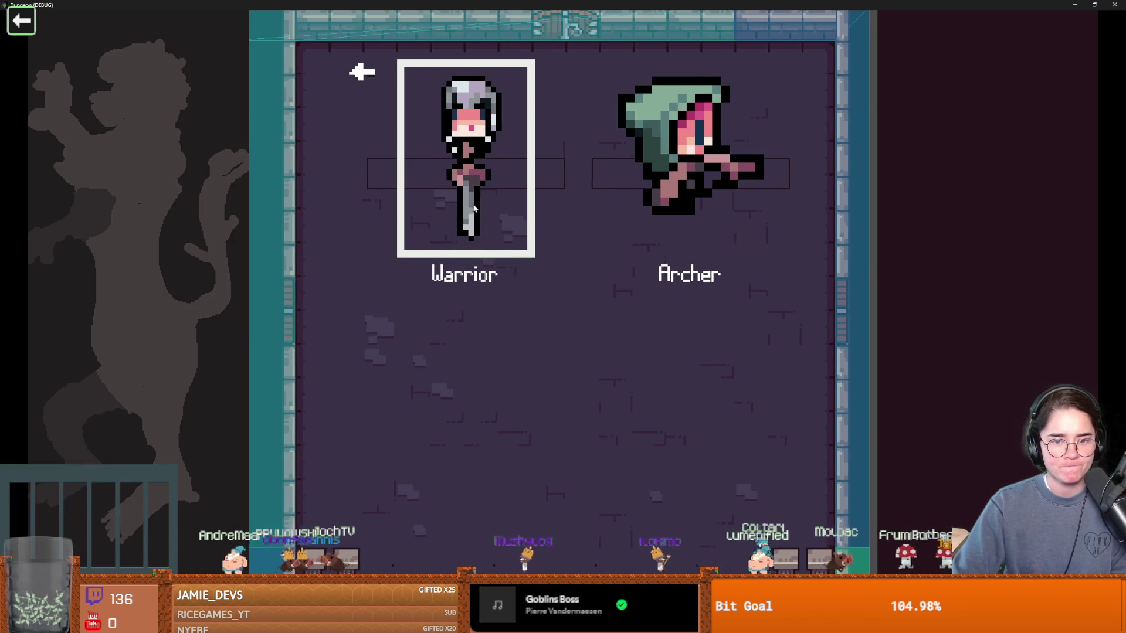
{"action": "left_click", "coordinate": [530, 236]}
{"action": "key", "text": "grave"}
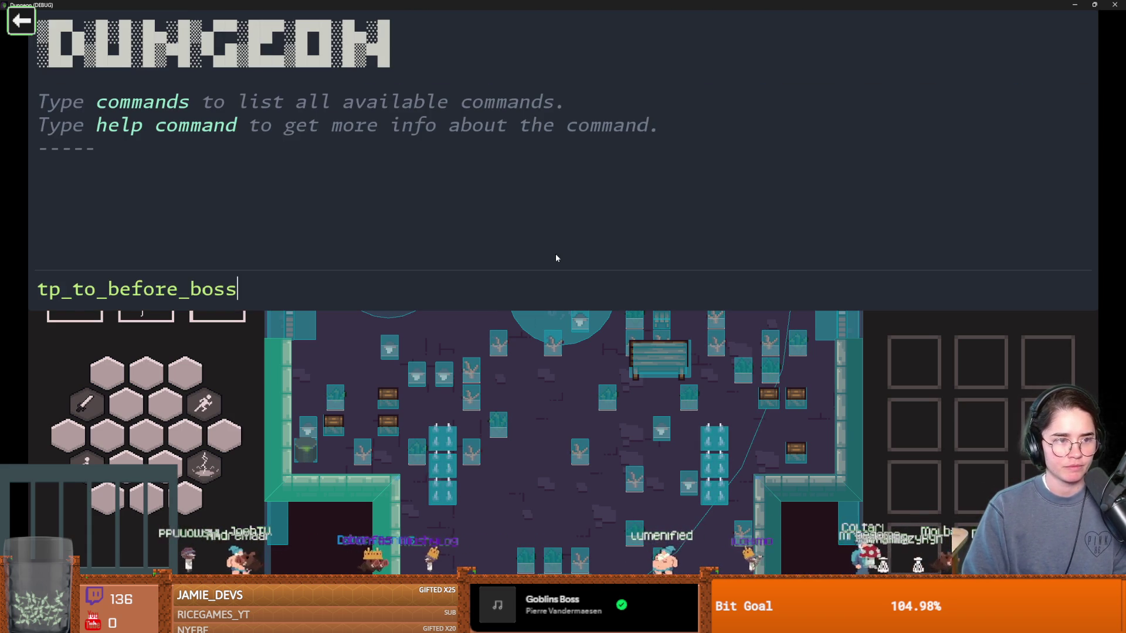
{"action": "key", "text": "Return"}
{"action": "key", "text": "grave"}
Step: Walk into Vlad's boss room, dismiss his intro dialogue, and shrink the game window
{"action": "key", "text": "s"}
{"action": "key", "text": "space"}
{"action": "key", "text": "s"}
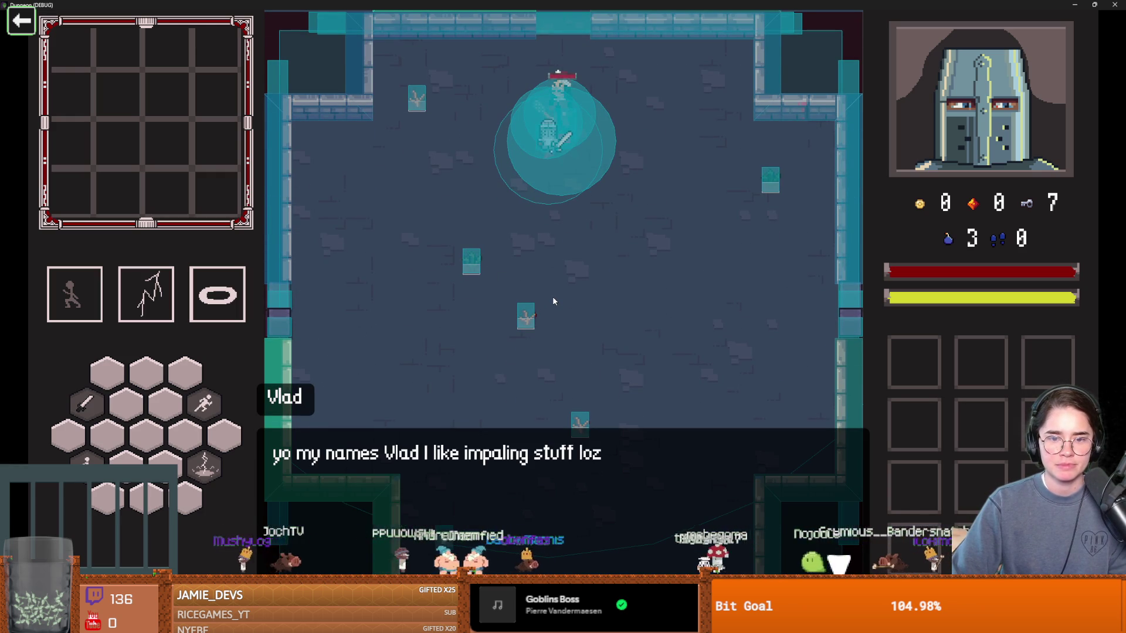
{"action": "key", "text": "s"}
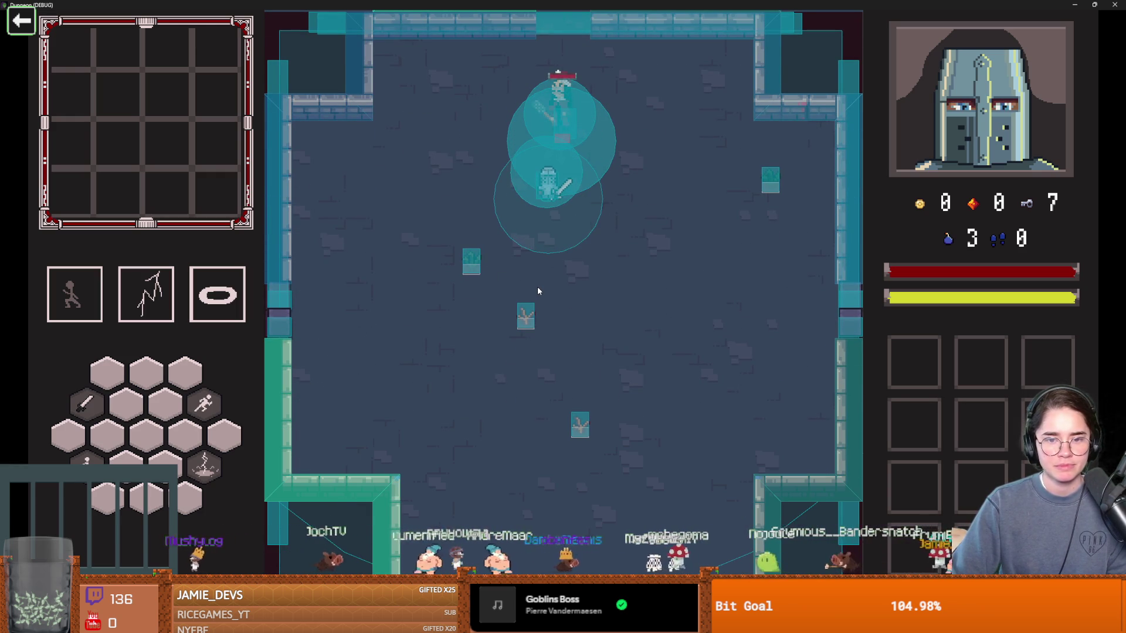
{"action": "key", "text": "super+Down"}
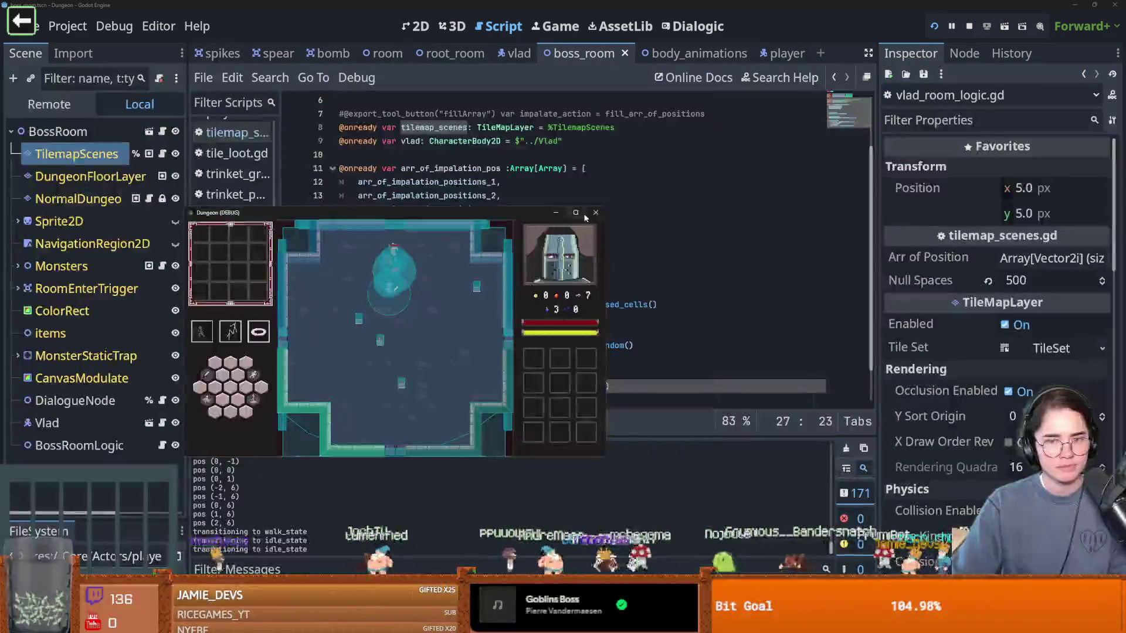
Step: Stop the game and read the set_cell documentation, highlighting the atlas coordinates parameter
{"action": "key", "text": "F8"}
{"action": "left_click", "coordinate": [468, 386], "text": "ctrl"}
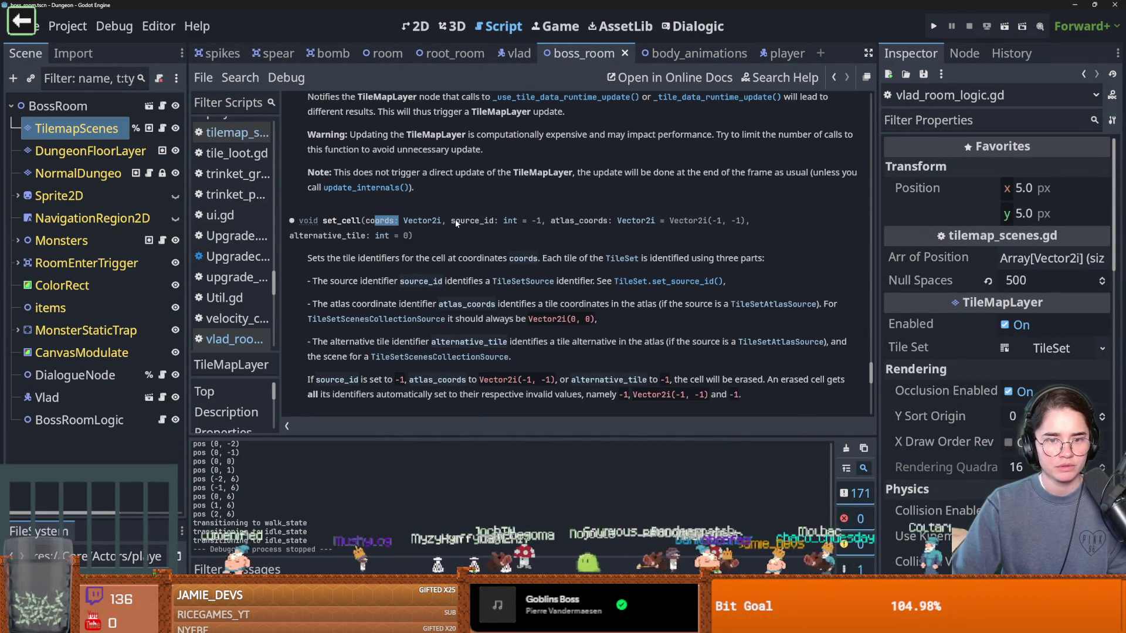
{"action": "left_click_drag", "start_coordinate": [559, 222], "coordinate": [592, 222]}
Step: Reopen the BossRoomLogic script at line 27, then show TilemapScenes in the 2D view
{"action": "left_click", "coordinate": [79, 420]}
{"action": "left_click", "coordinate": [162, 419]}
{"action": "left_click_drag", "start_coordinate": [610, 387], "coordinate": [398, 390]}
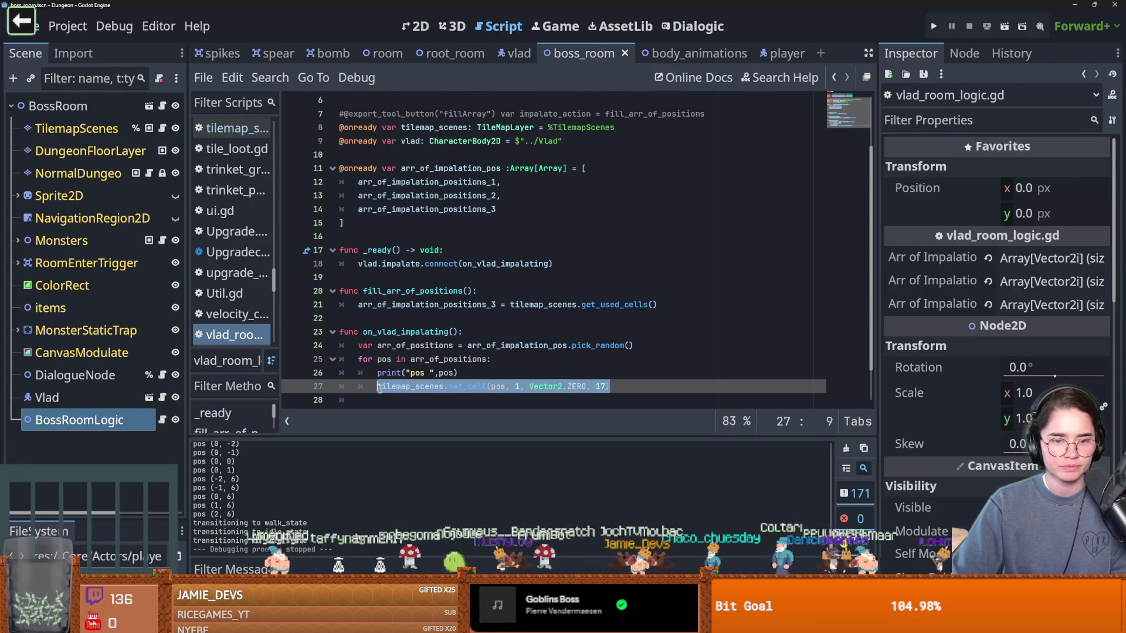
{"action": "left_click", "coordinate": [76, 128]}
{"action": "scroll", "coordinate": [408, 310], "scroll_direction": "down", "scroll_amount": 1}
{"action": "scroll", "coordinate": [526, 443], "scroll_direction": "up", "scroll_amount": 1}
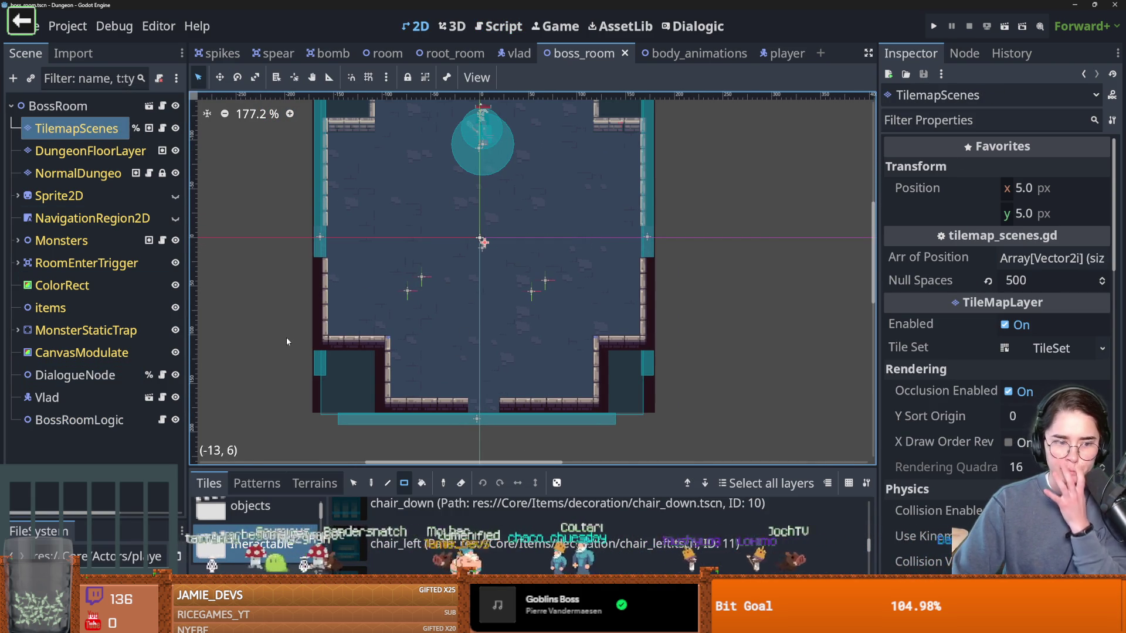
{"action": "left_click", "coordinate": [79, 419]}
{"action": "left_click", "coordinate": [1058, 261]}
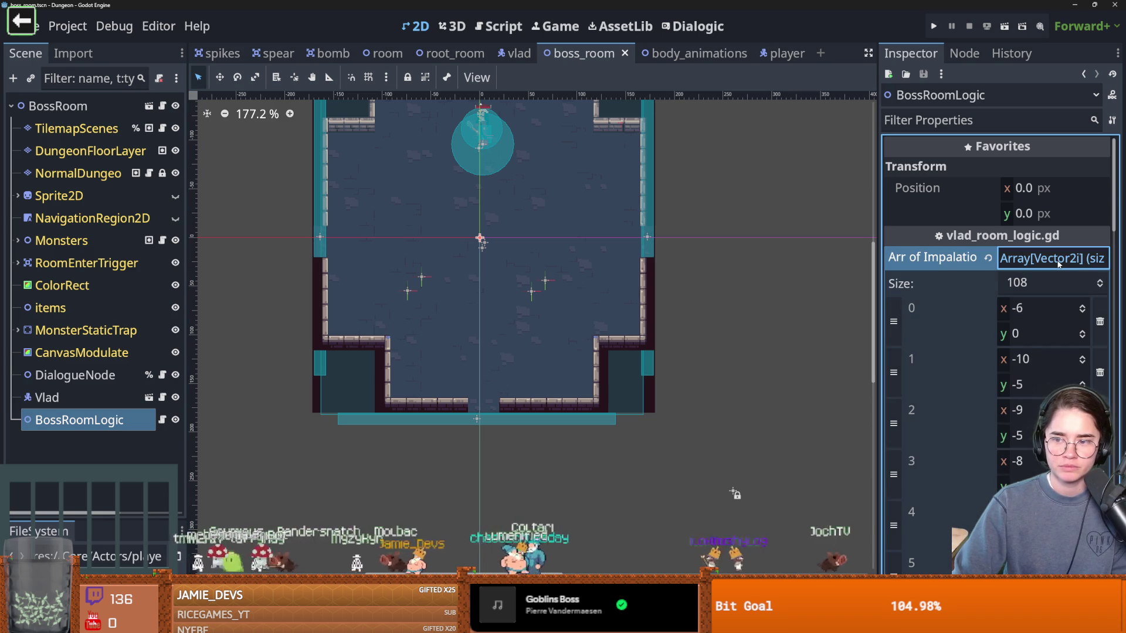
{"action": "left_click", "coordinate": [1058, 263]}
{"action": "left_click", "coordinate": [1053, 279]}
{"action": "left_click", "coordinate": [1053, 279]}
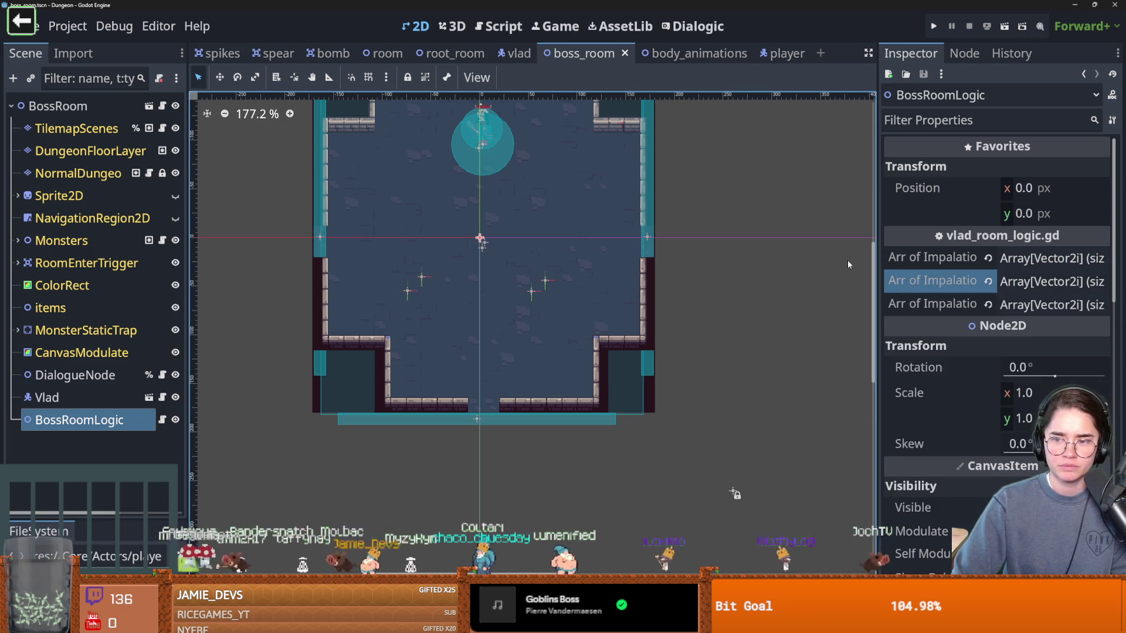
{"action": "left_click_drag", "start_coordinate": [878, 268], "coordinate": [587, 268]}
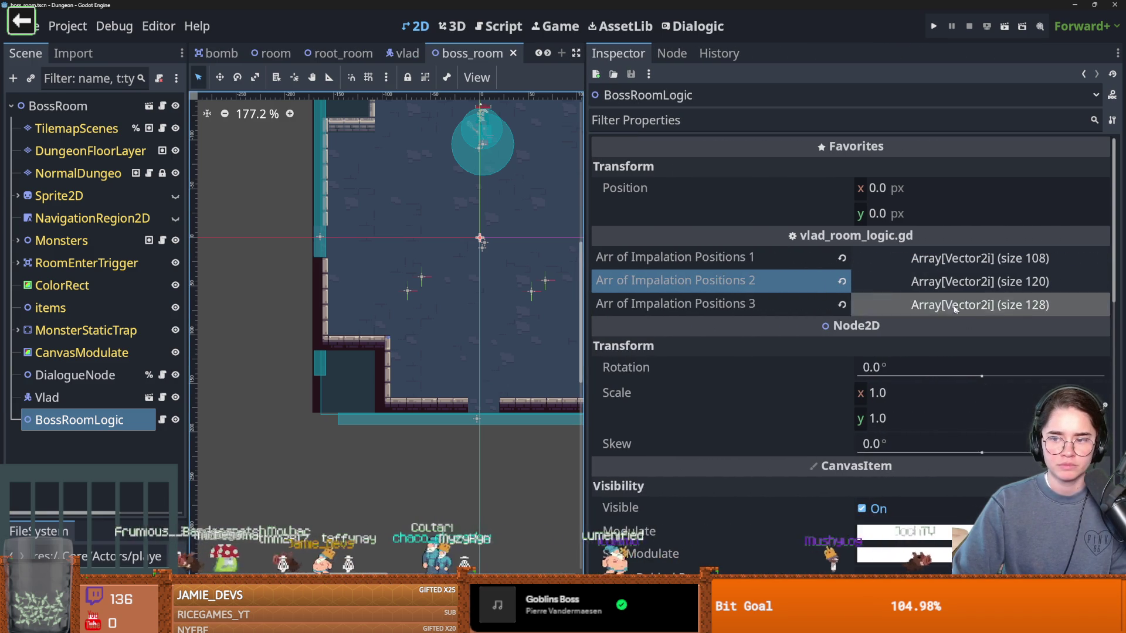
{"action": "left_click", "coordinate": [997, 301]}
{"action": "scroll", "coordinate": [857, 385], "scroll_direction": "down", "scroll_amount": 5}
{"action": "scroll", "coordinate": [856, 385], "scroll_direction": "up", "scroll_amount": 5}
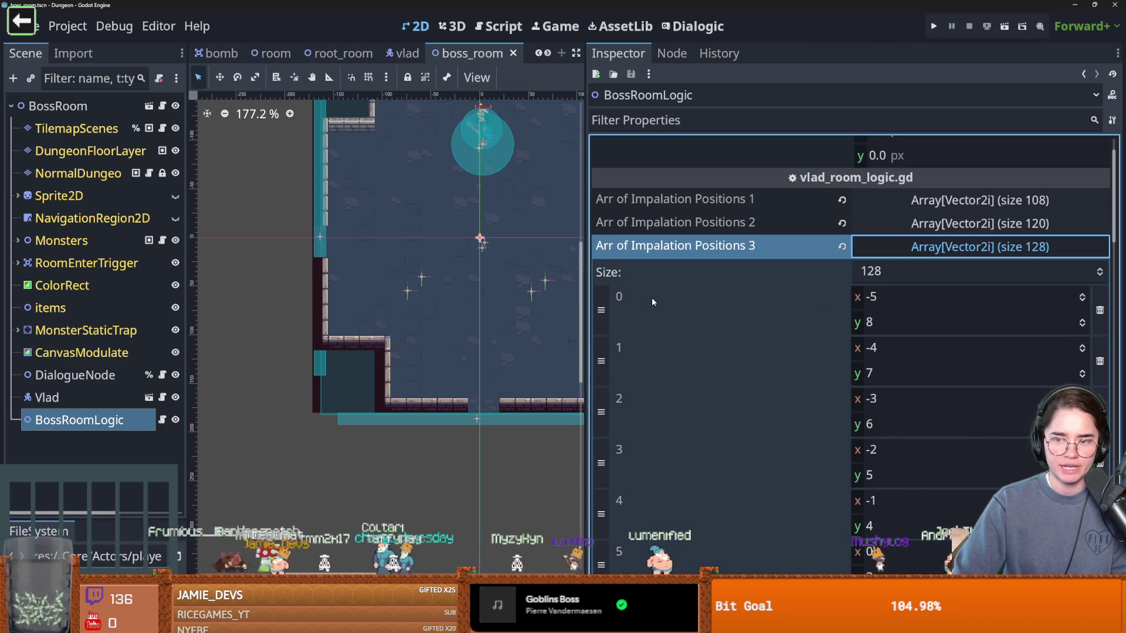
{"action": "left_click", "coordinate": [79, 129]}
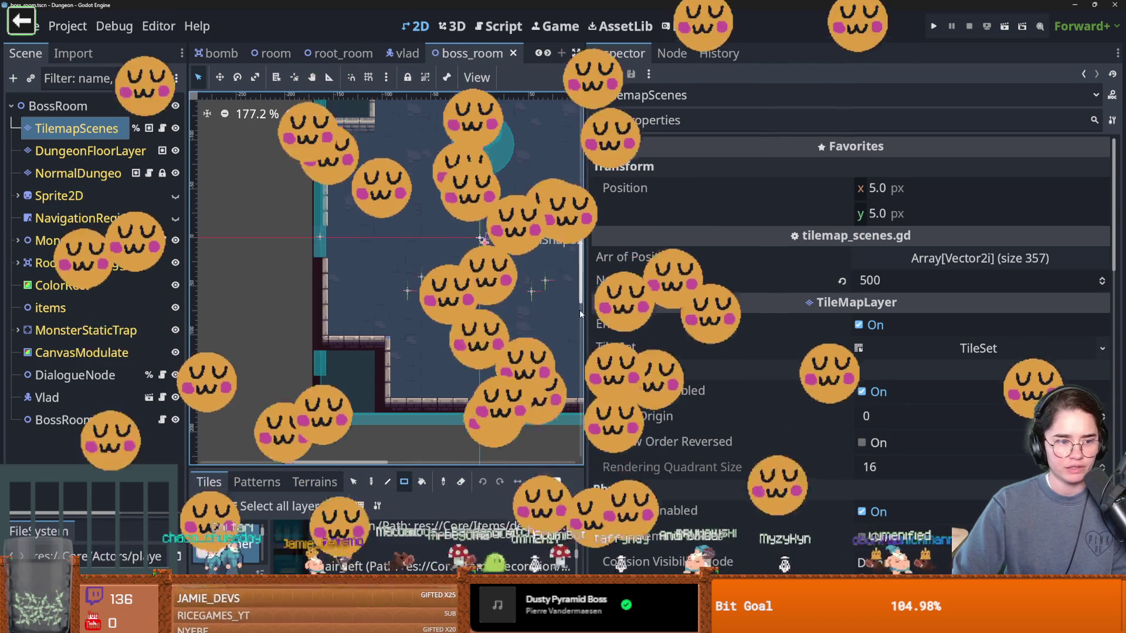
{"action": "left_click_drag", "start_coordinate": [585, 264], "coordinate": [933, 264]}
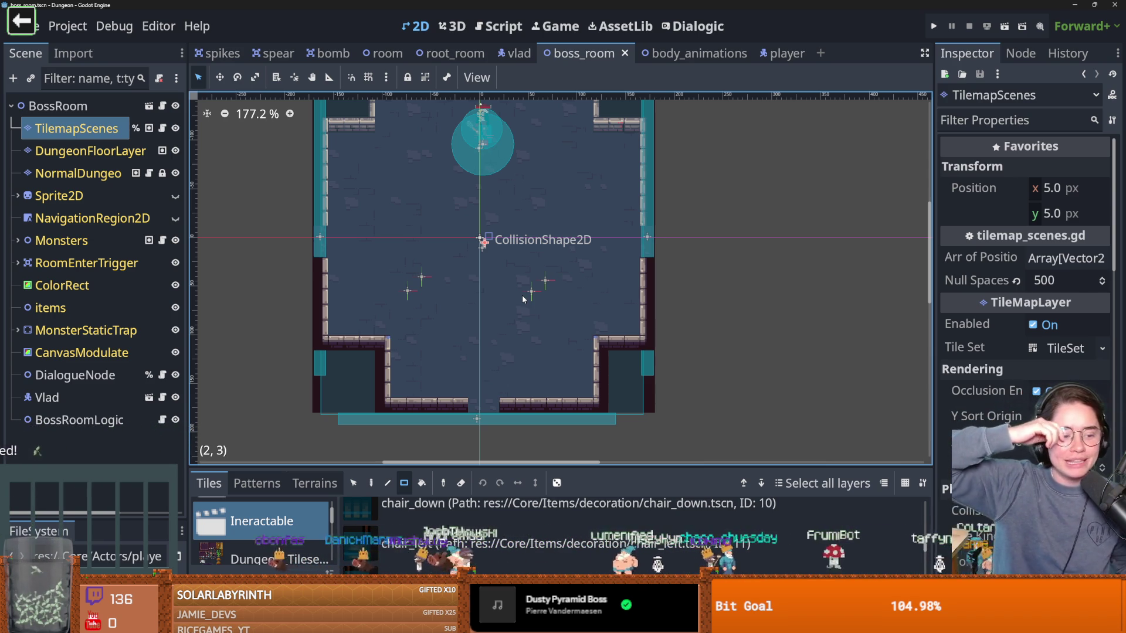
{"action": "scroll", "coordinate": [520, 293], "scroll_direction": "down", "scroll_amount": 2}
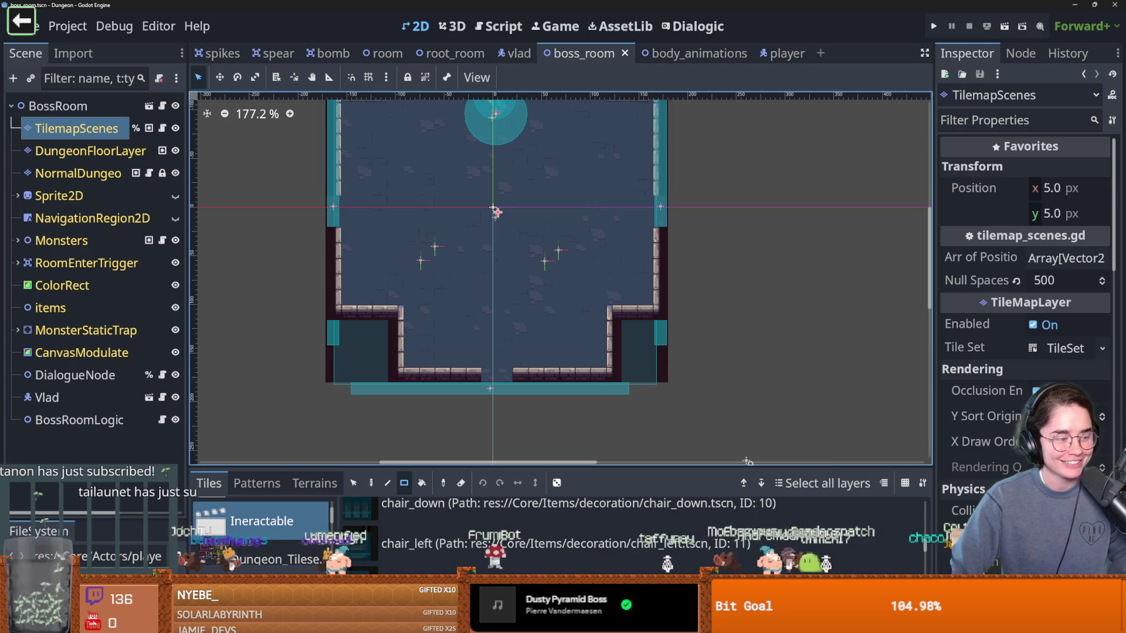
{"action": "scroll", "coordinate": [498, 293], "scroll_direction": "up", "scroll_amount": 1}
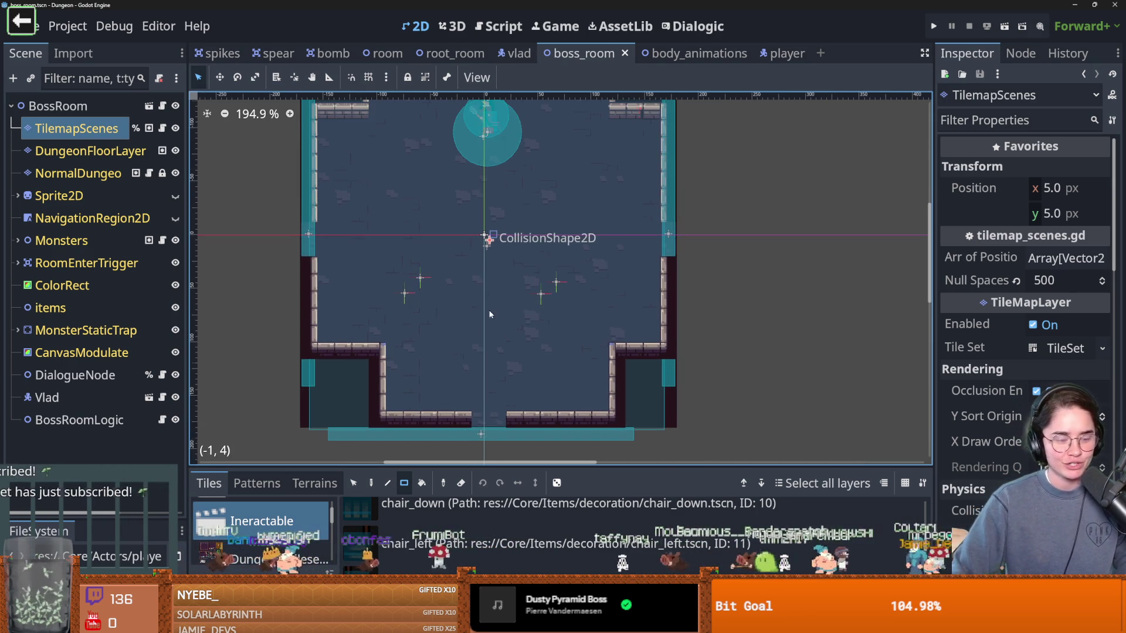